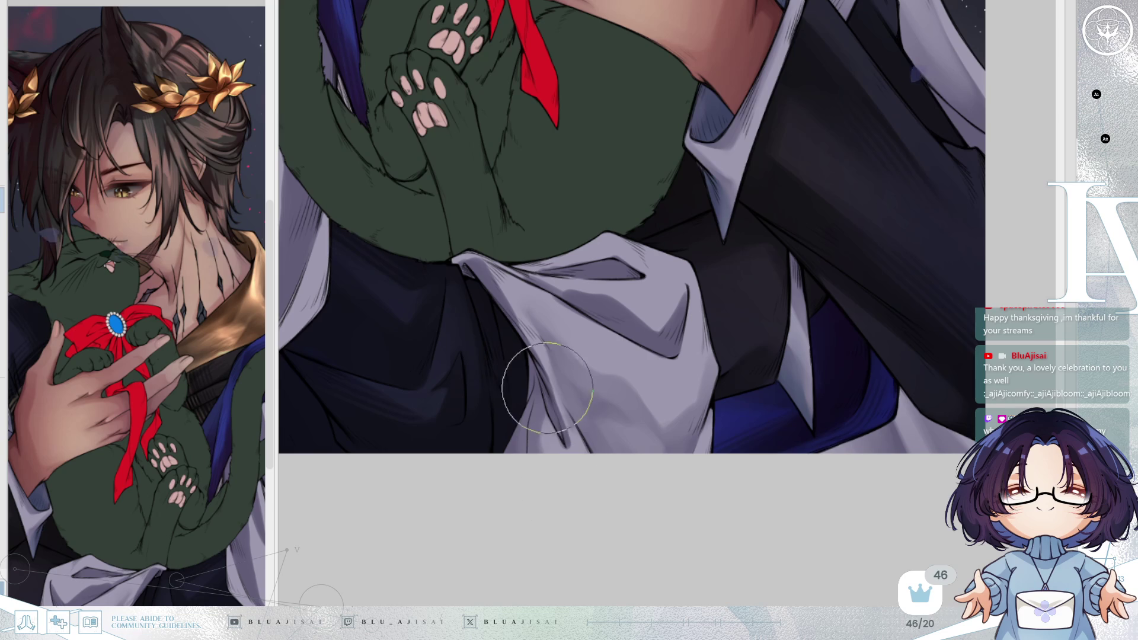
Mirror the canvas and tilt the view to bring the cloth fold beside the cat into reach
key(h)
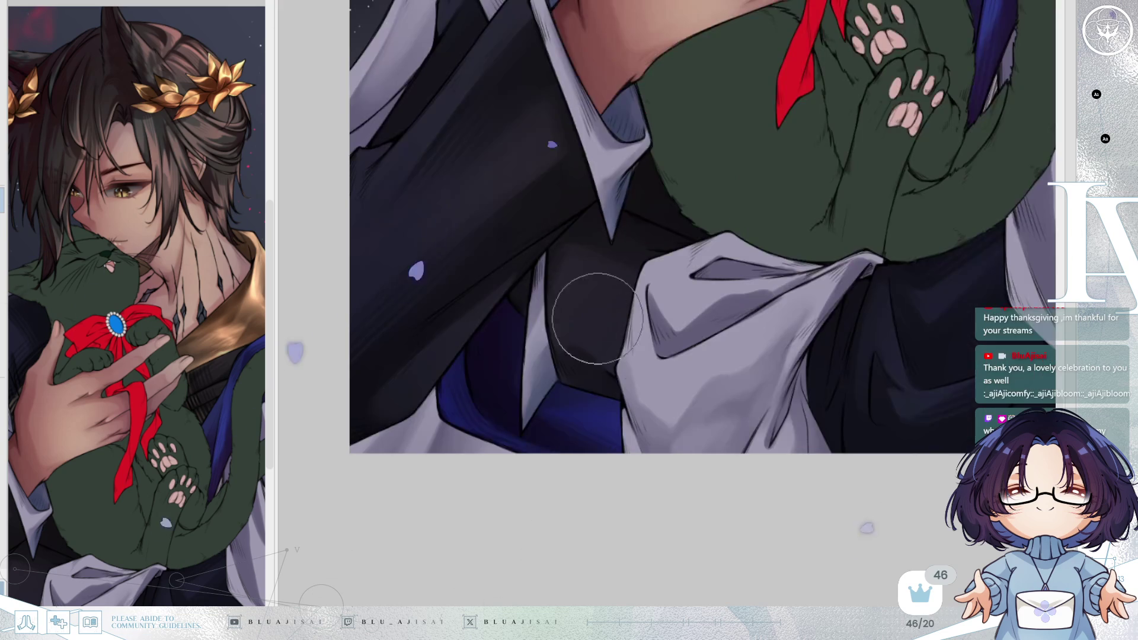
drag(586, 284, 694, 353)
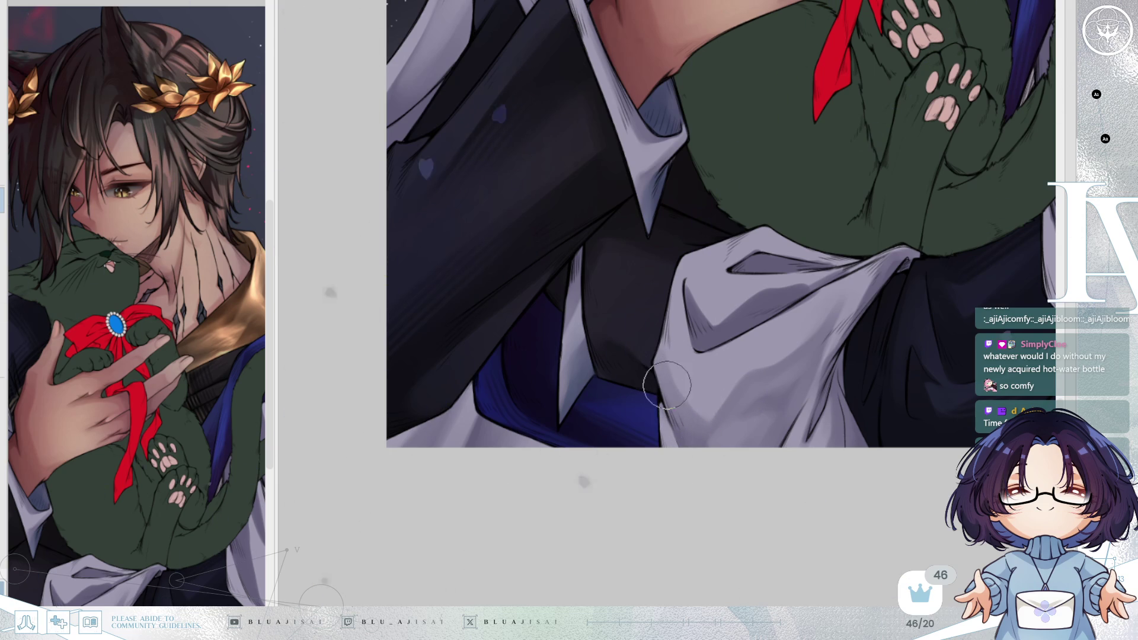
drag(723, 295, 723, 297)
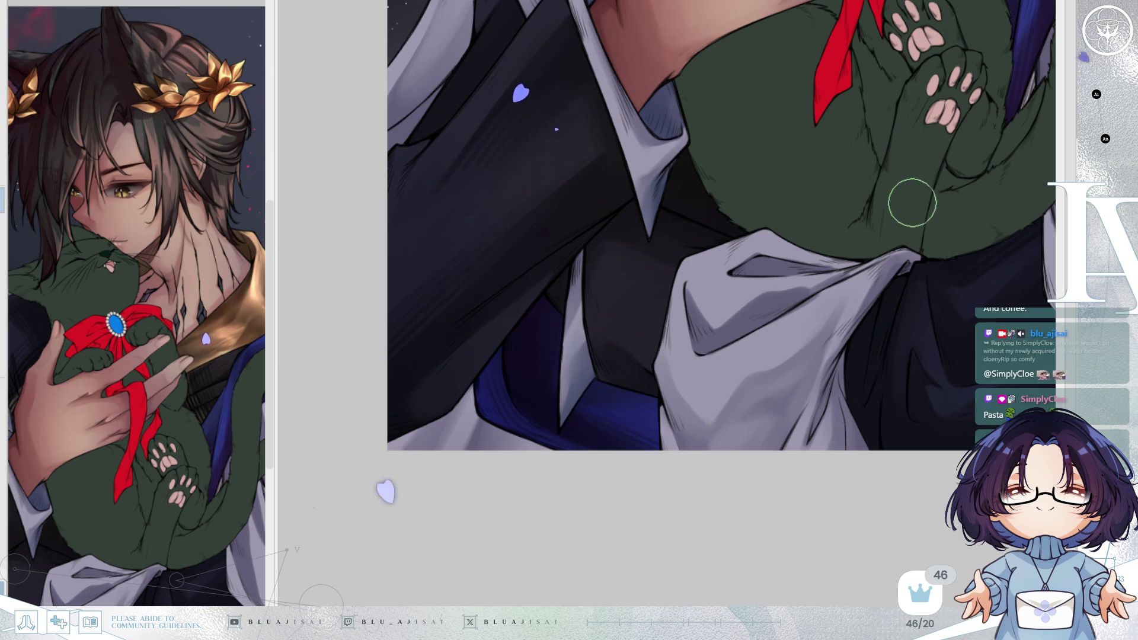
drag(920, 203, 710, 210)
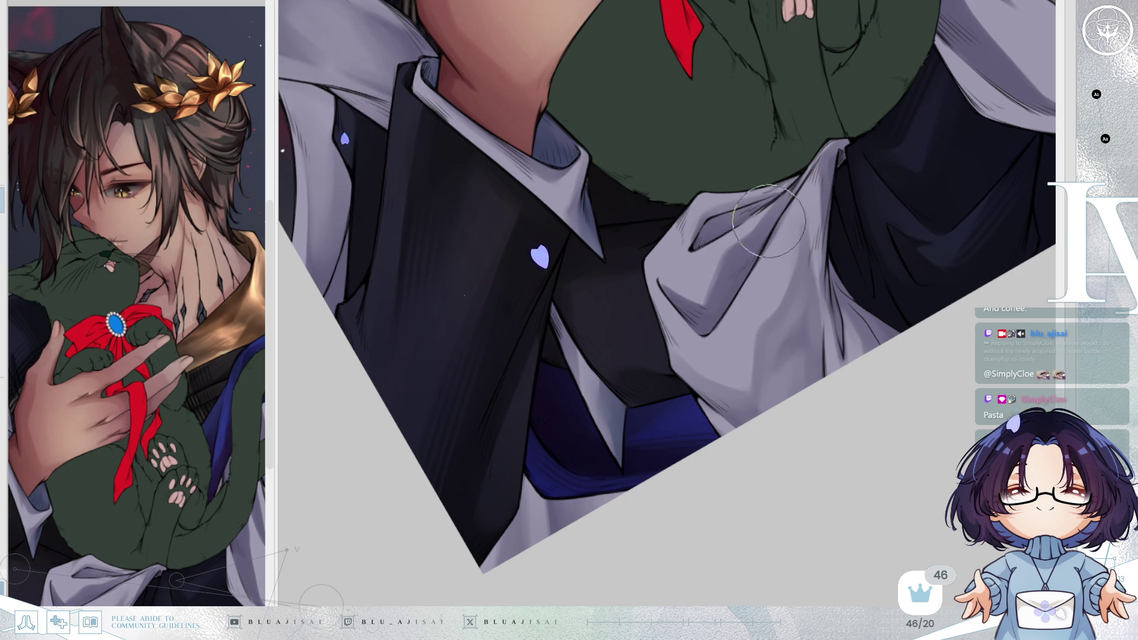
key(asciicircum)
key(asciicircum)
key(asciicircum)
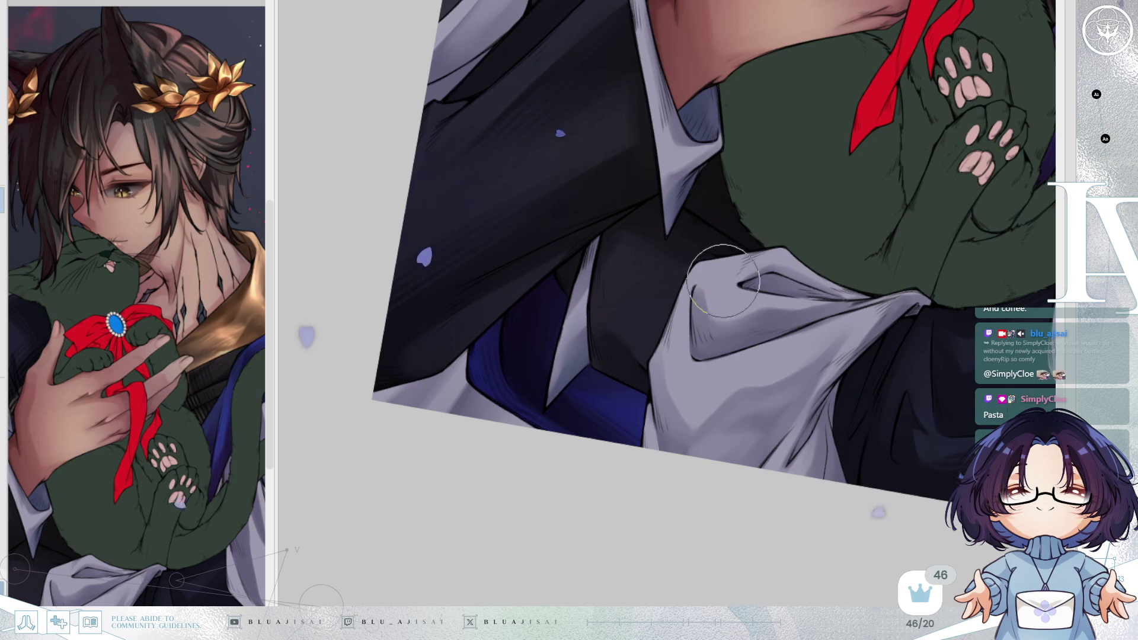
drag(708, 299, 735, 303)
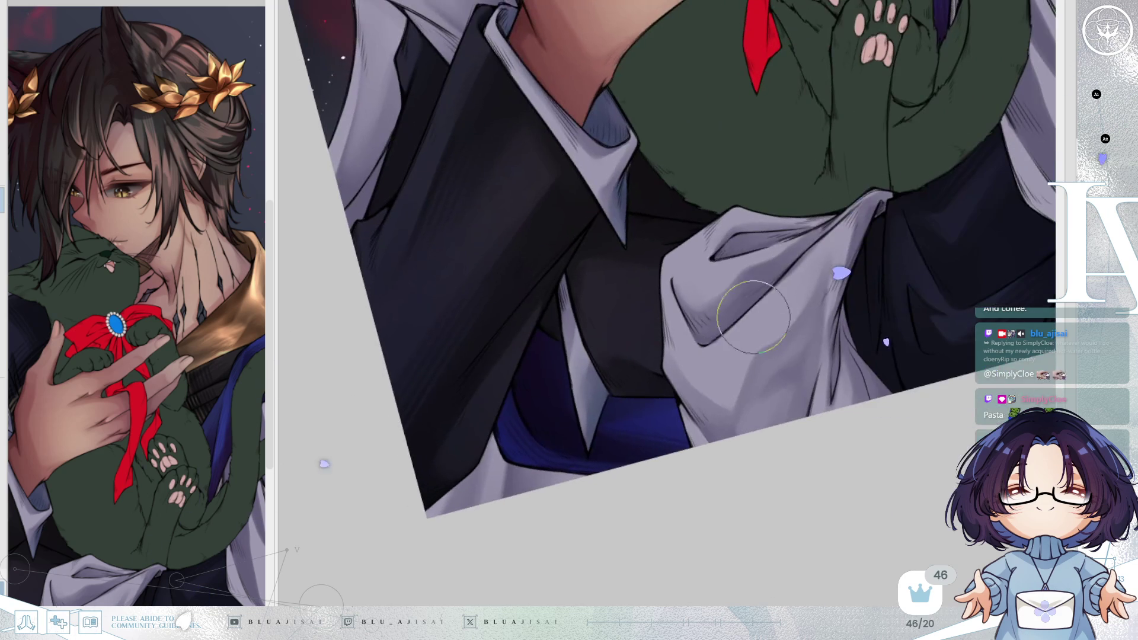
Enlarge the brush and paint darker soft shading along the white cloth fold
key(bracketright)
mouse_move(711, 308)
mouse_down()
mouse_move(790, 249)
mouse_move(719, 279)
mouse_move(764, 261)
mouse_move(697, 320)
mouse_up()
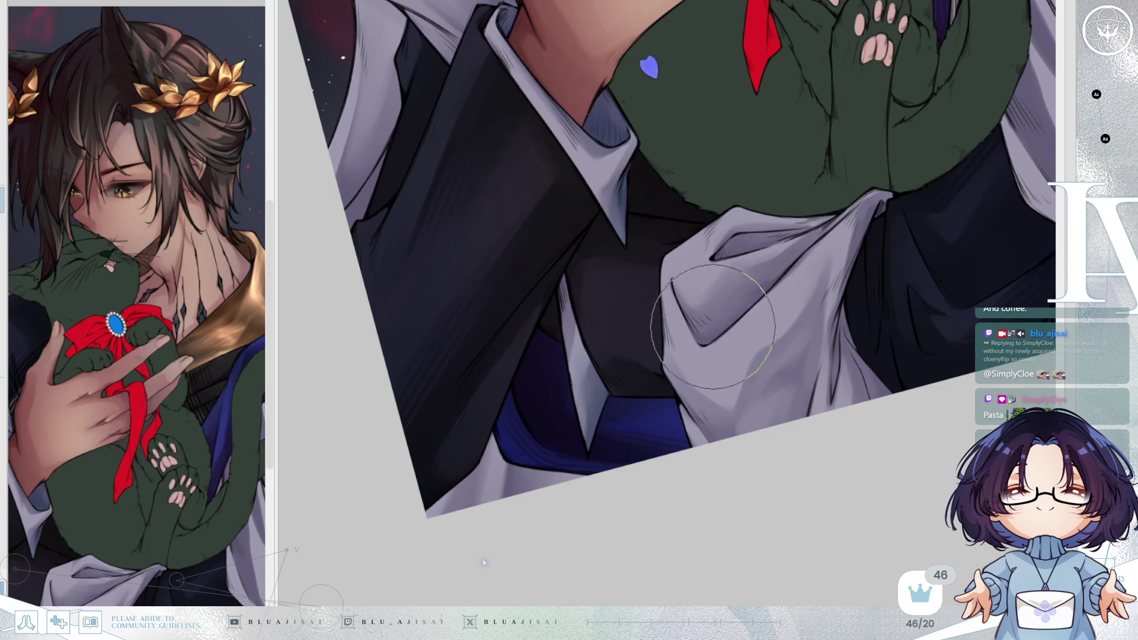
drag(826, 229, 909, 261)
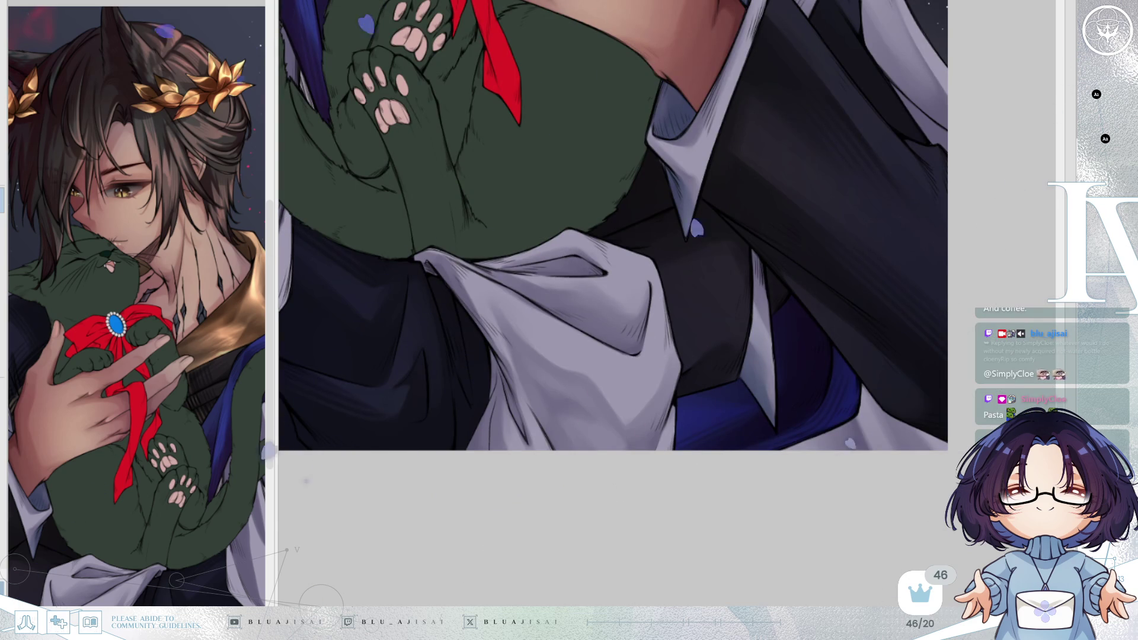
drag(534, 320, 515, 355)
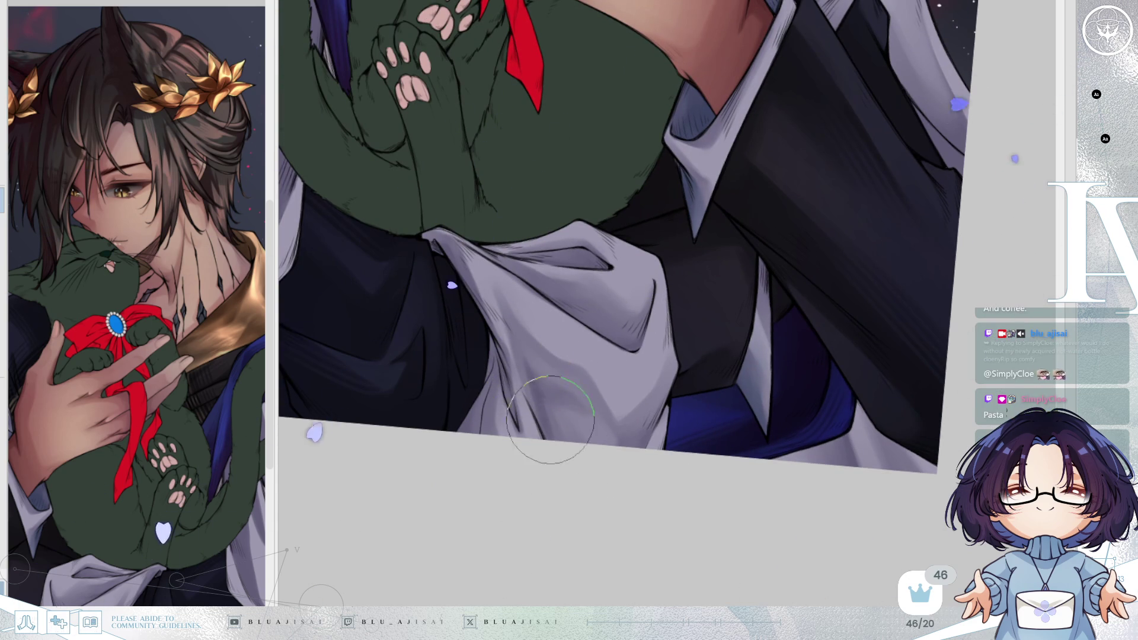
mouse_move(524, 359)
mouse_down()
mouse_move(521, 376)
mouse_move(589, 424)
mouse_up()
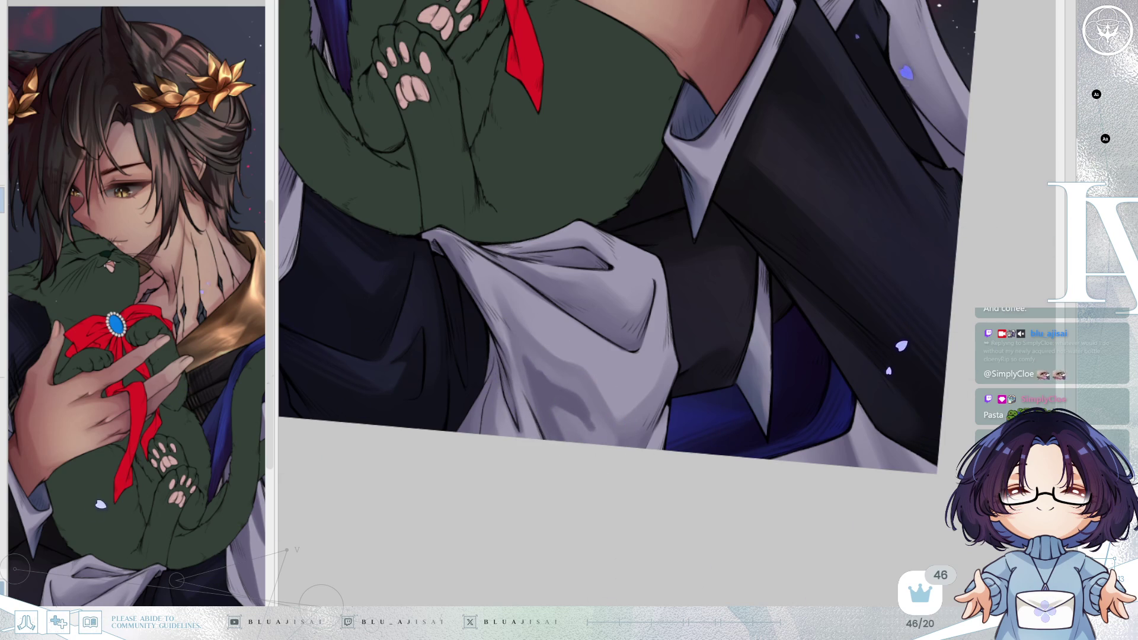
Zoom in on the white cloth, then reset the rotation upright and pan out to the figure
drag(495, 325, 587, 224)
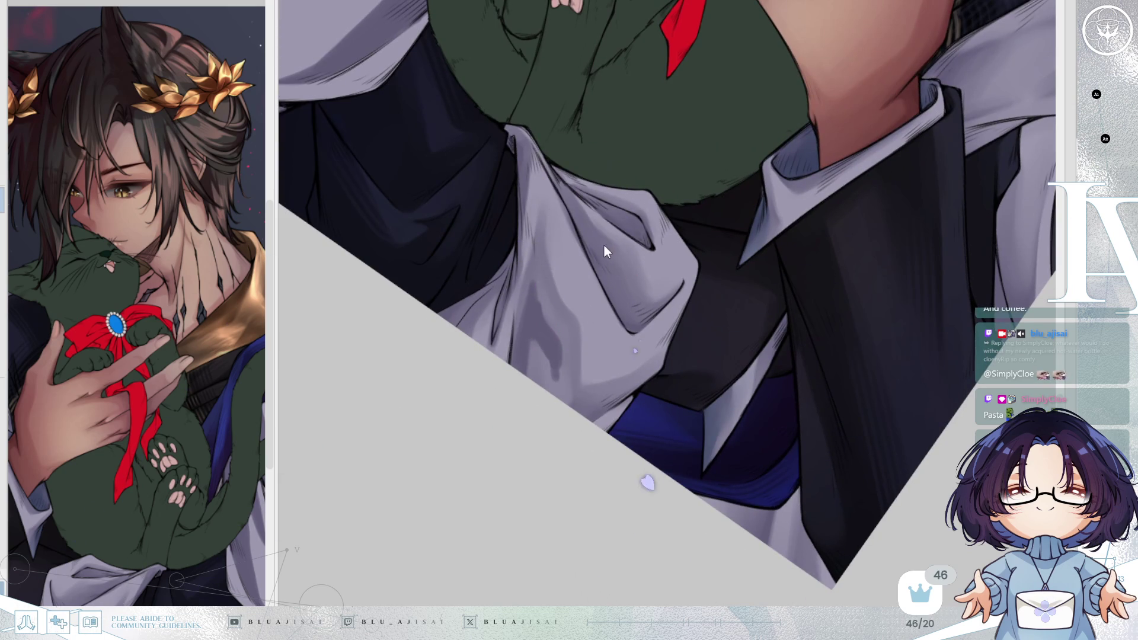
scroll(538, 259, up, 1)
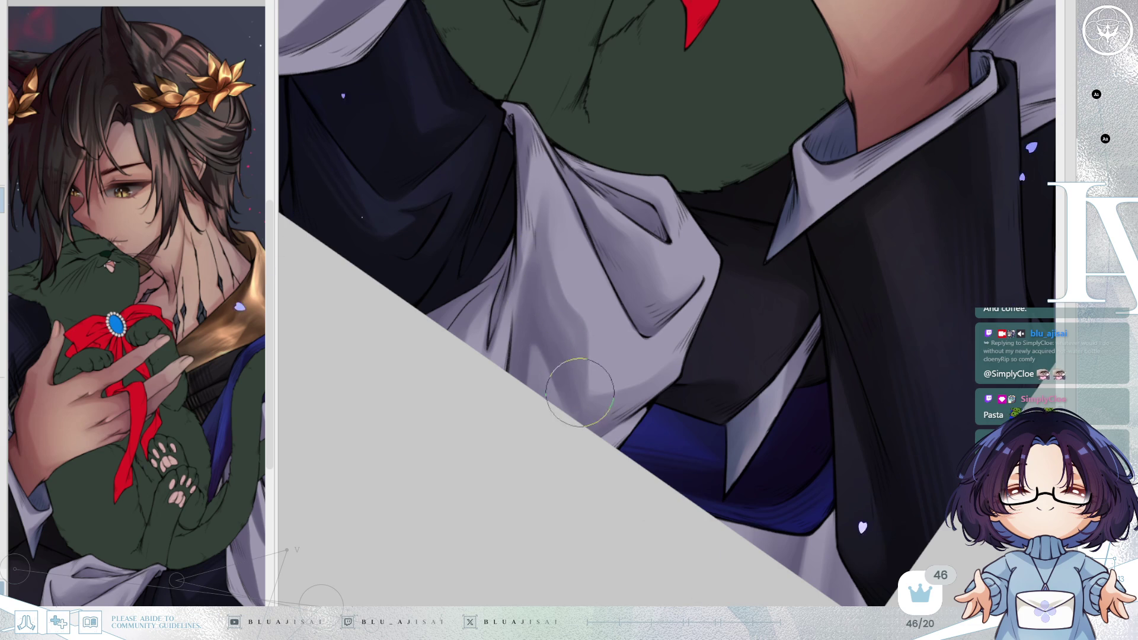
key(5)
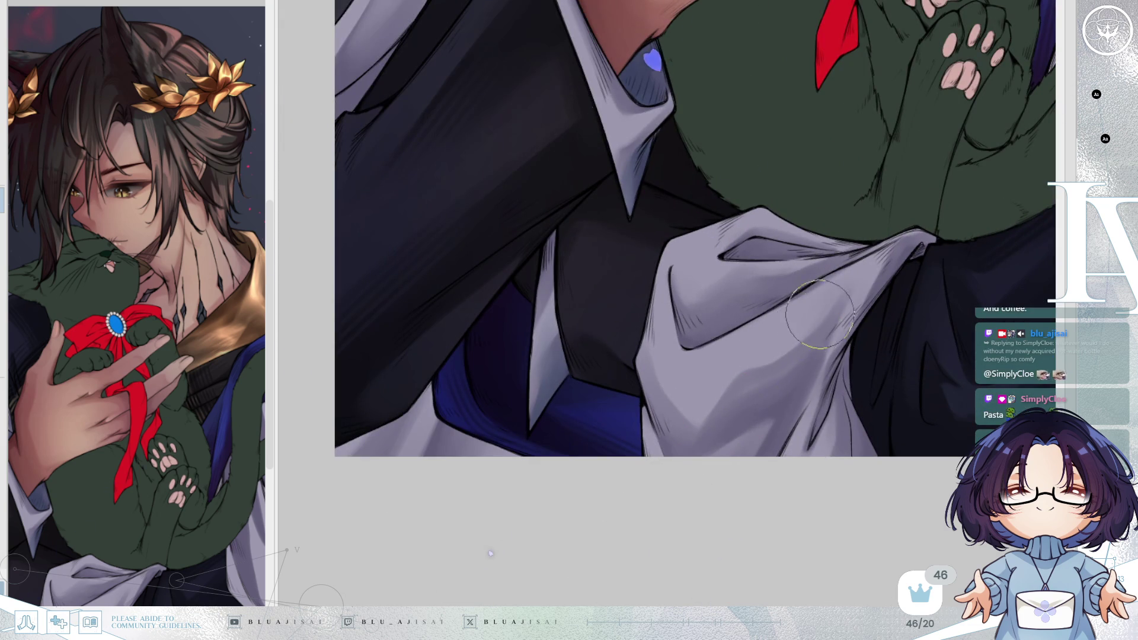
scroll(811, 320, down, 2)
drag(886, 290, 815, 333)
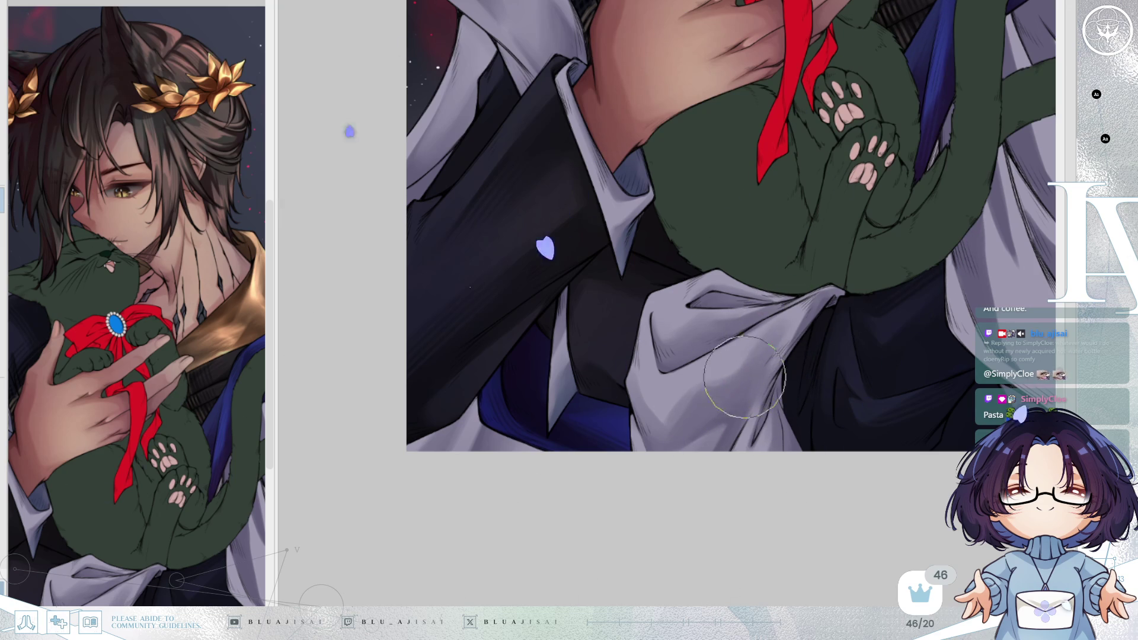
mouse_move(844, 303)
mouse_down()
mouse_move(839, 348)
mouse_move(796, 381)
mouse_up()
scroll(838, 349, down, 2)
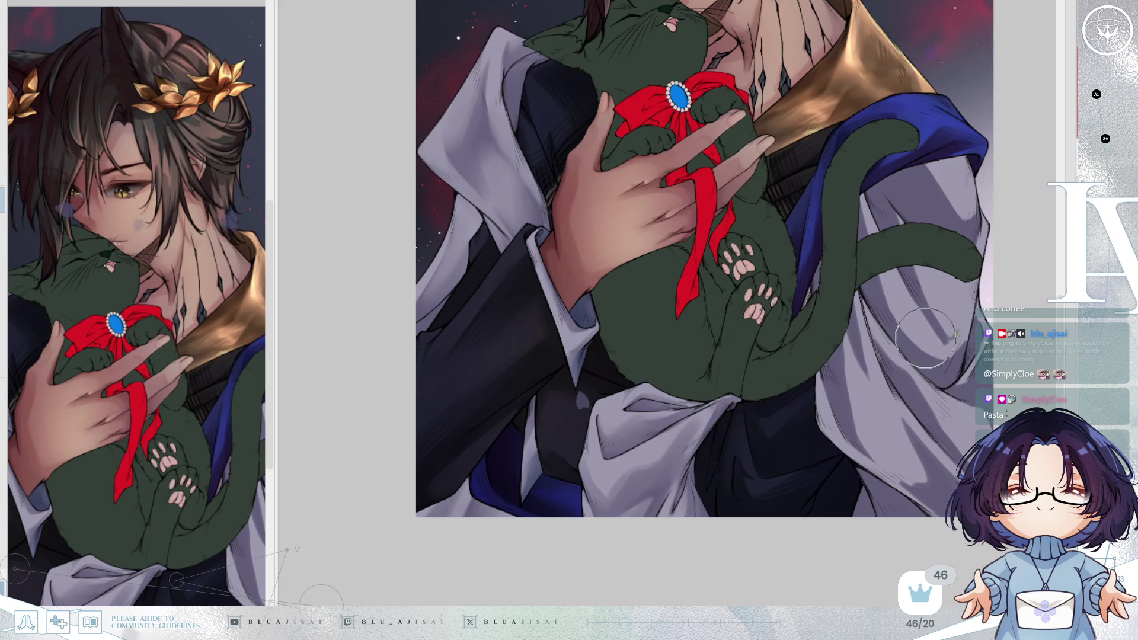
drag(915, 343, 919, 324)
key(h)
key(Delete)
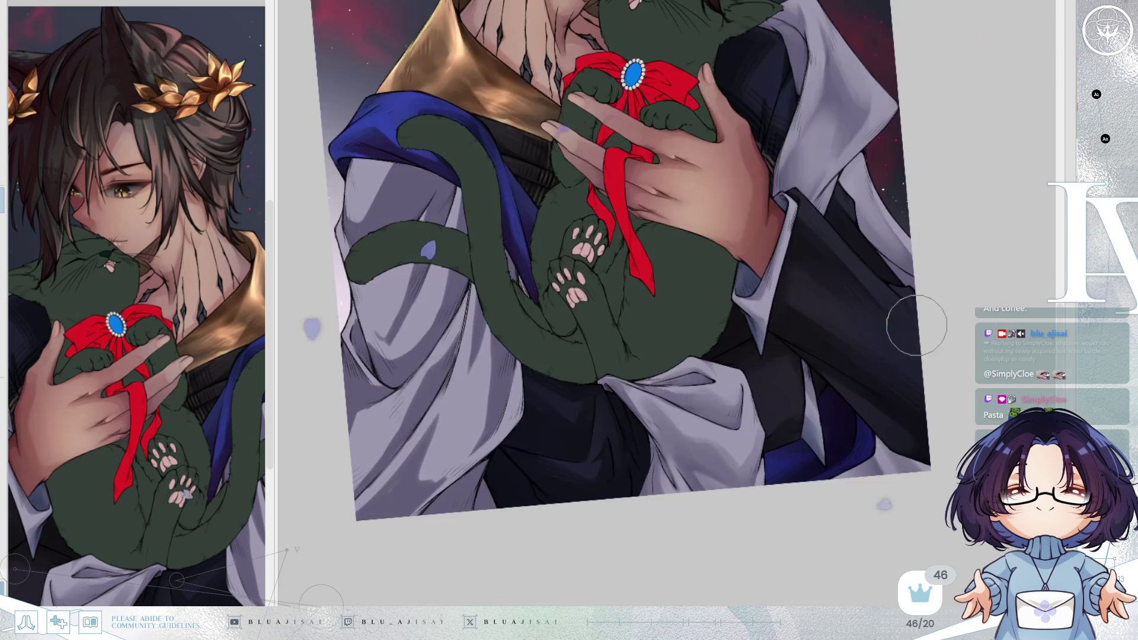
key(h)
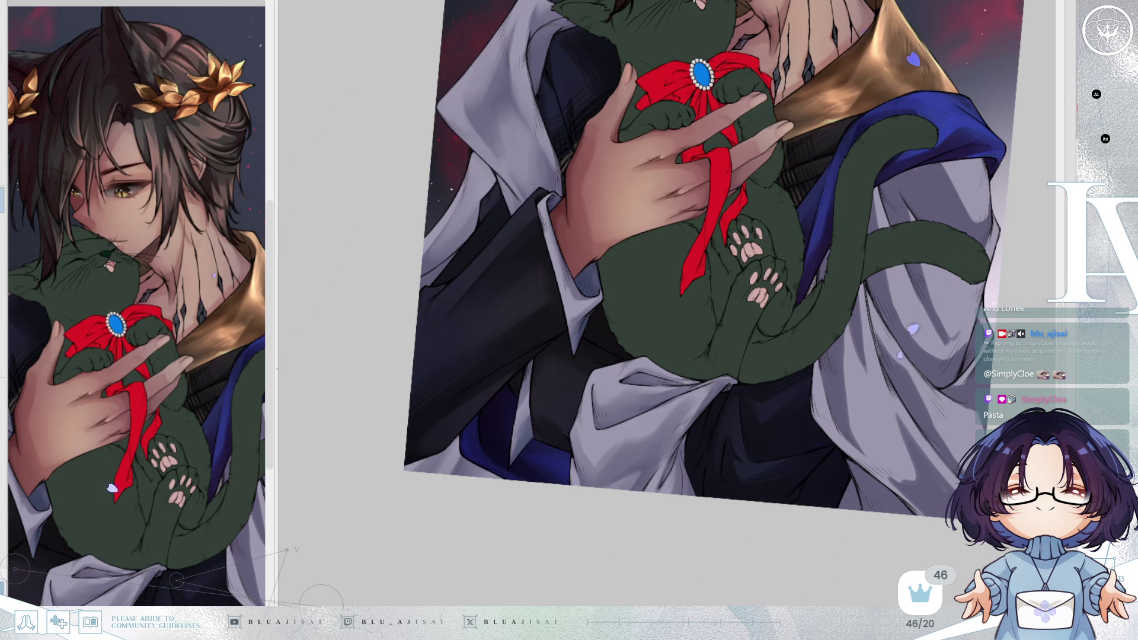
mouse_move(965, 316)
mouse_down()
mouse_move(826, 395)
mouse_move(873, 398)
mouse_up()
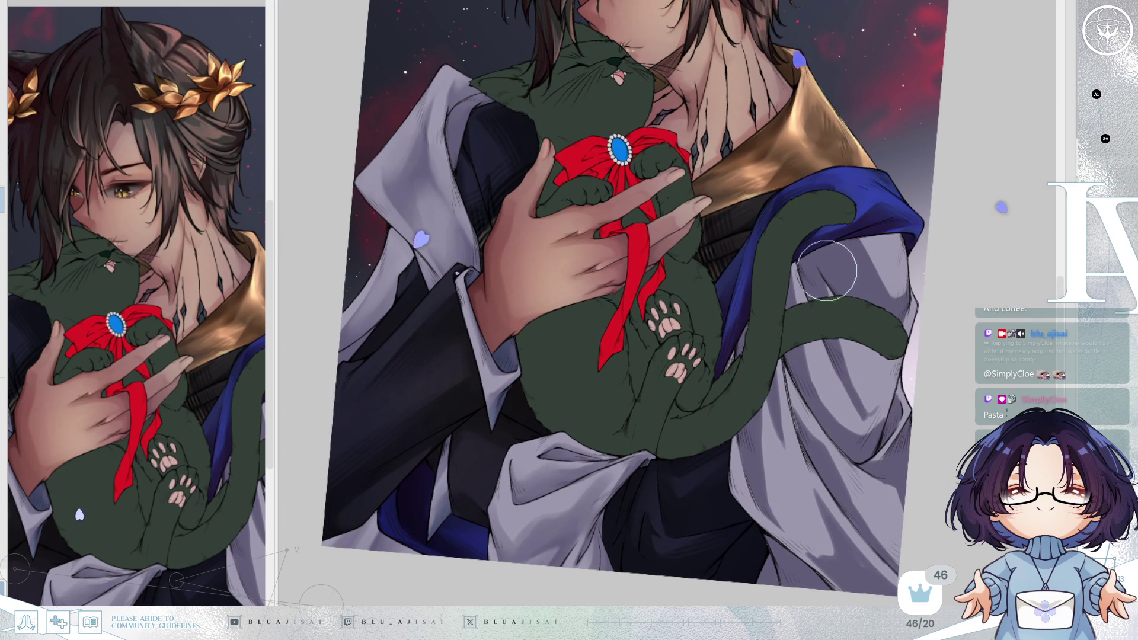
scroll(788, 302, up, 2)
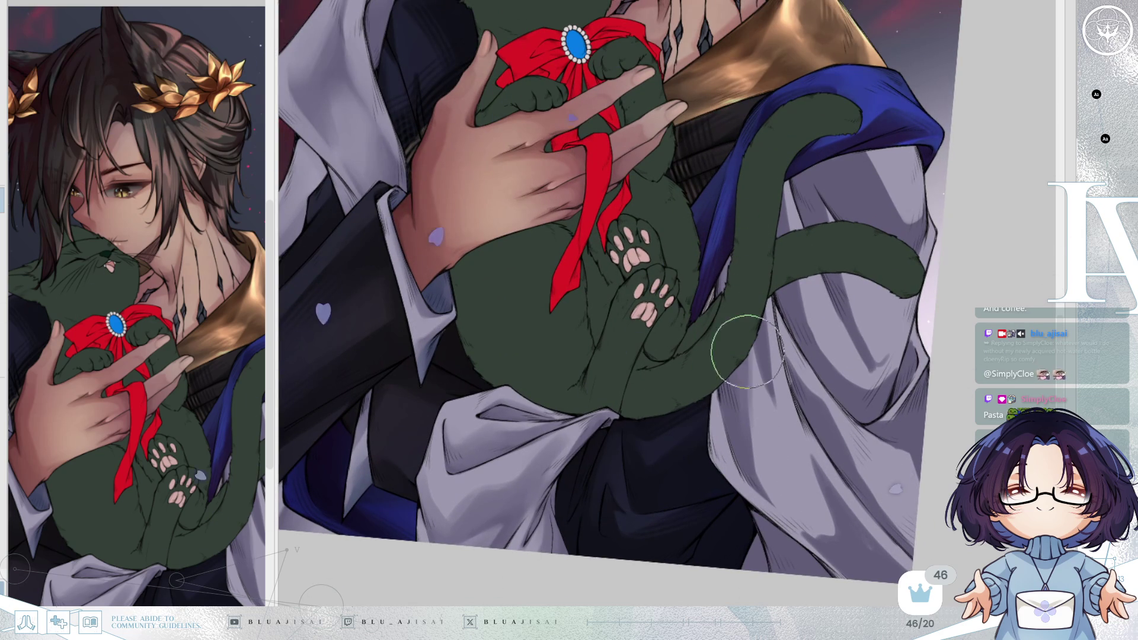
drag(777, 423, 662, 359)
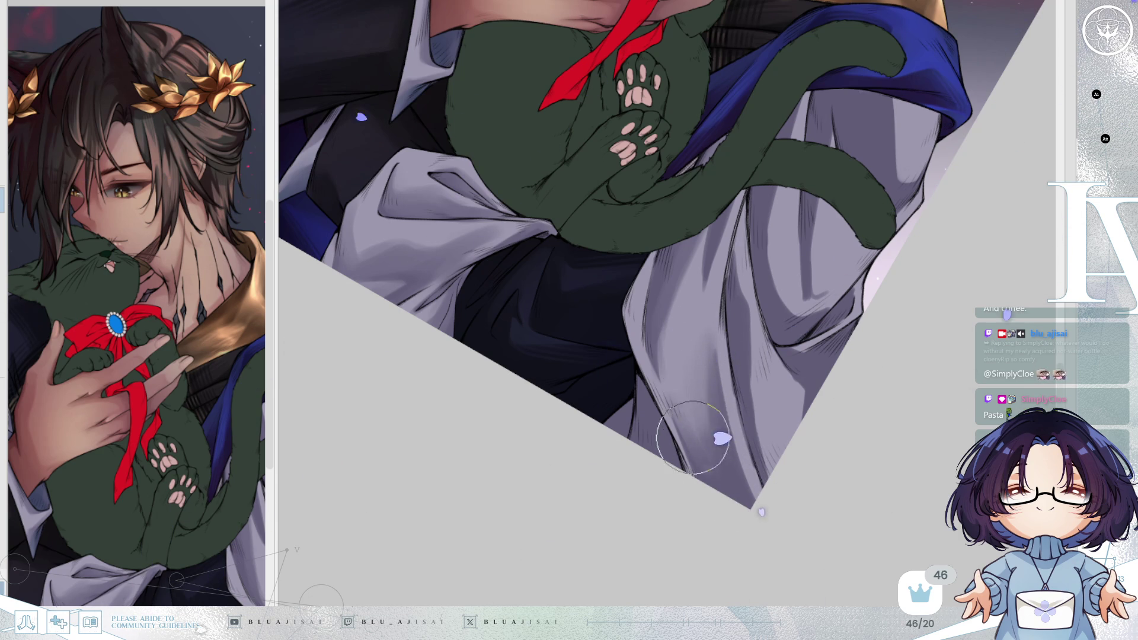
Mirror the canvas and rotate it slightly to check the robe, then flip back
key(h)
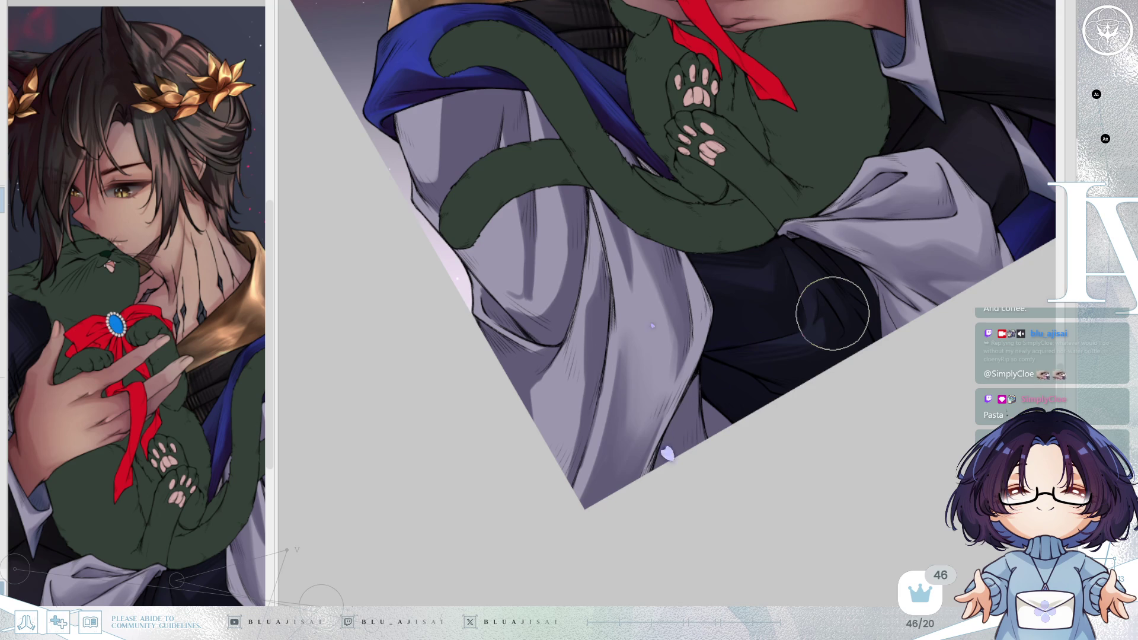
key(End)
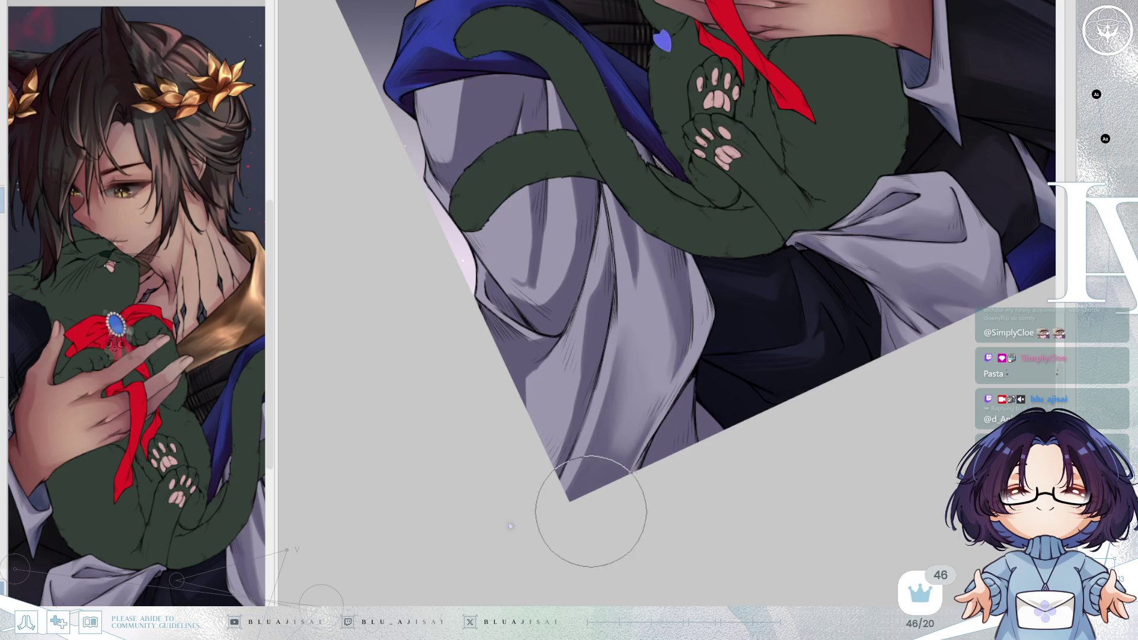
key(h)
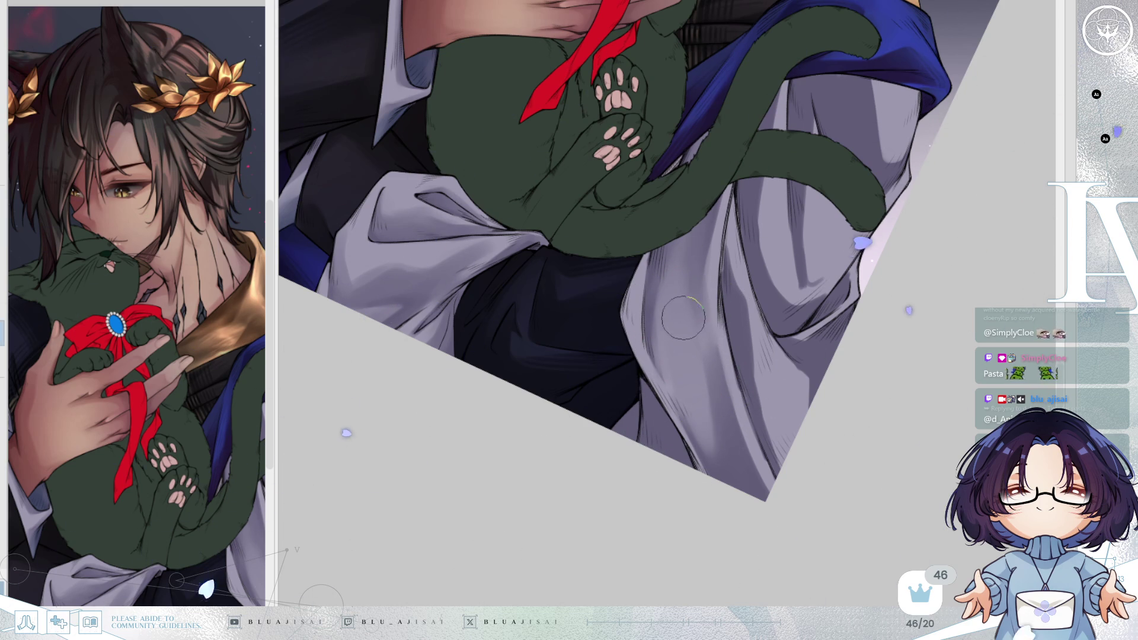
With a larger brush, paint deeper gray shadows into the robe folds under the tail
key(bracketright)
mouse_move(669, 364)
mouse_down()
mouse_move(681, 424)
mouse_move(706, 431)
mouse_move(687, 249)
mouse_move(717, 355)
mouse_move(722, 442)
mouse_move(681, 225)
mouse_move(705, 350)
mouse_move(686, 274)
mouse_move(673, 285)
mouse_move(686, 208)
mouse_move(633, 356)
mouse_move(666, 210)
mouse_move(740, 324)
mouse_up()
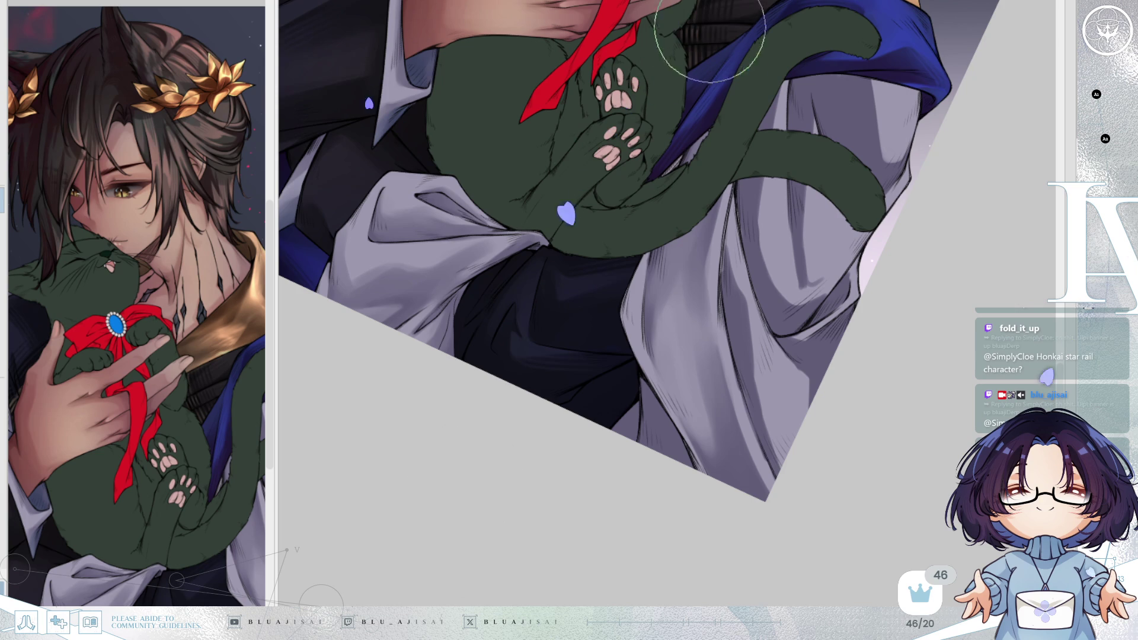
scroll(697, 201, up, 2)
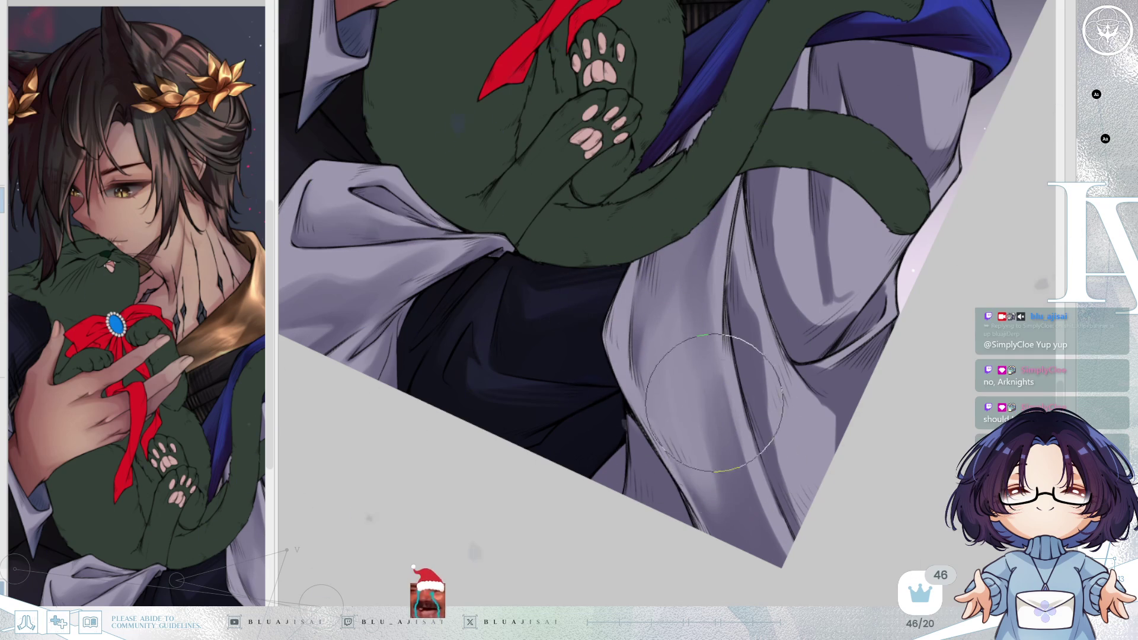
key(h)
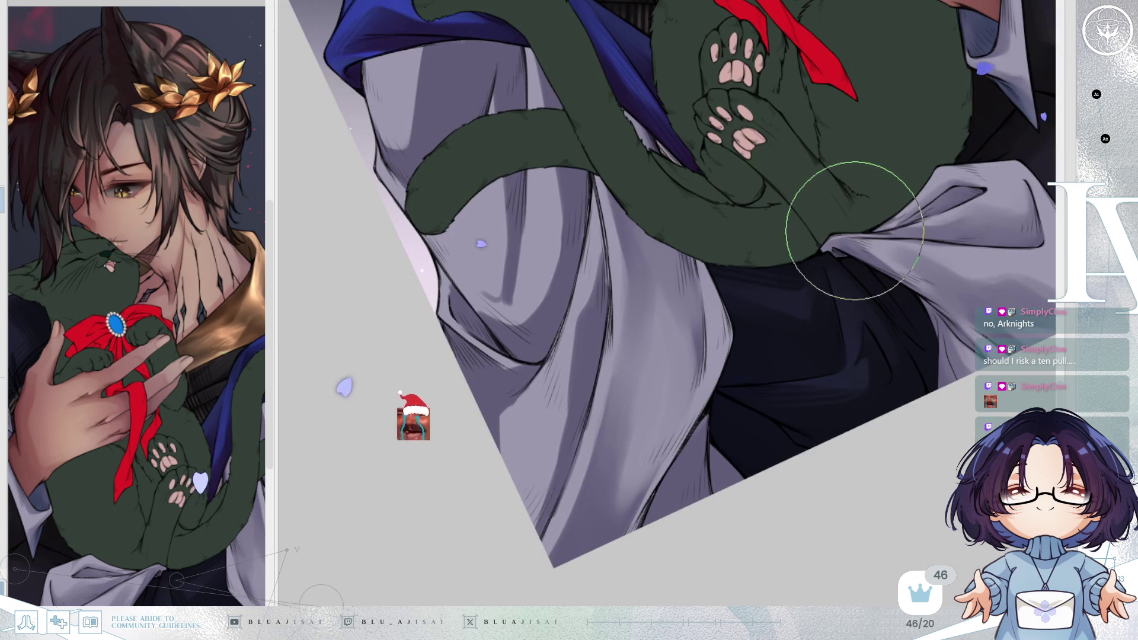
key(h)
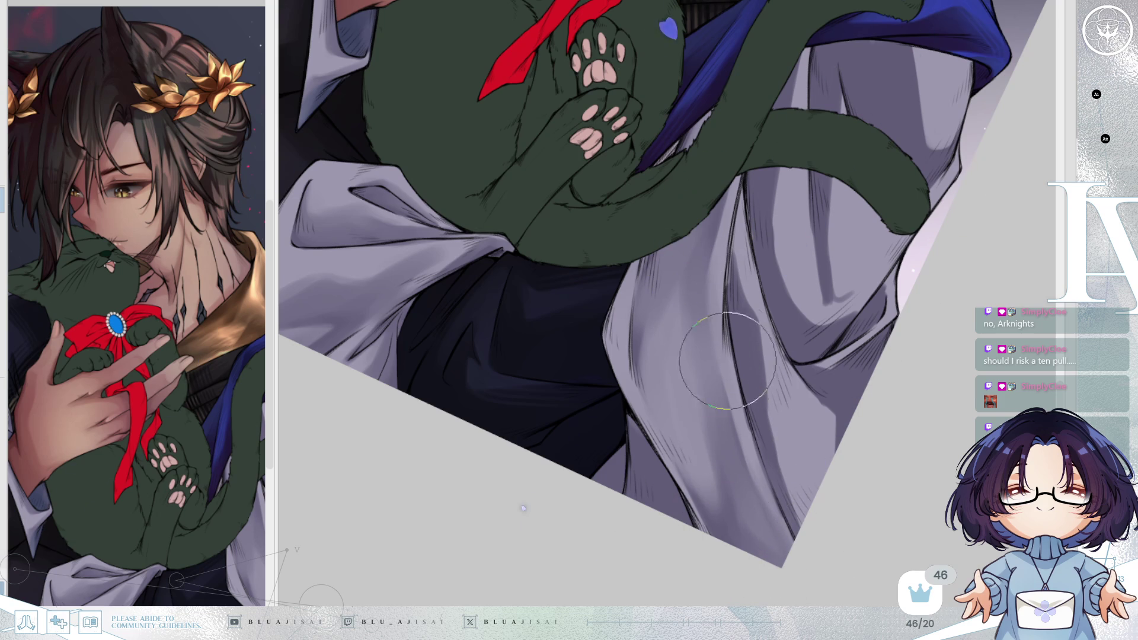
drag(787, 291, 786, 296)
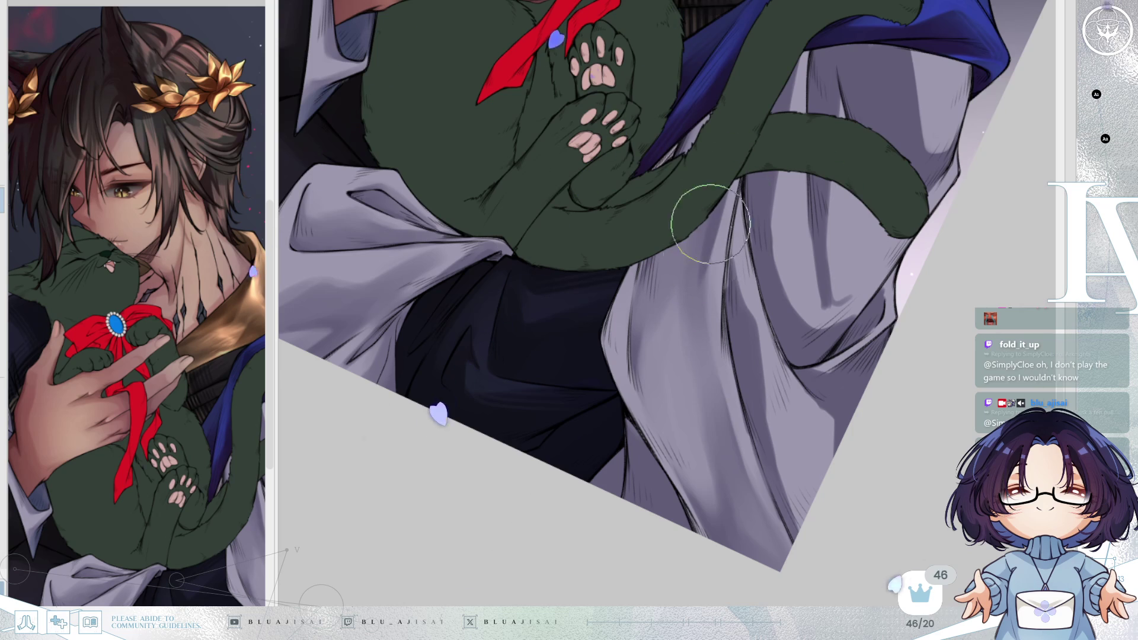
Brush darker gray shadow strokes down the vertical robe folds below the cat's tail
mouse_move(711, 228)
mouse_down()
mouse_move(712, 371)
mouse_move(737, 419)
mouse_move(741, 470)
mouse_up()
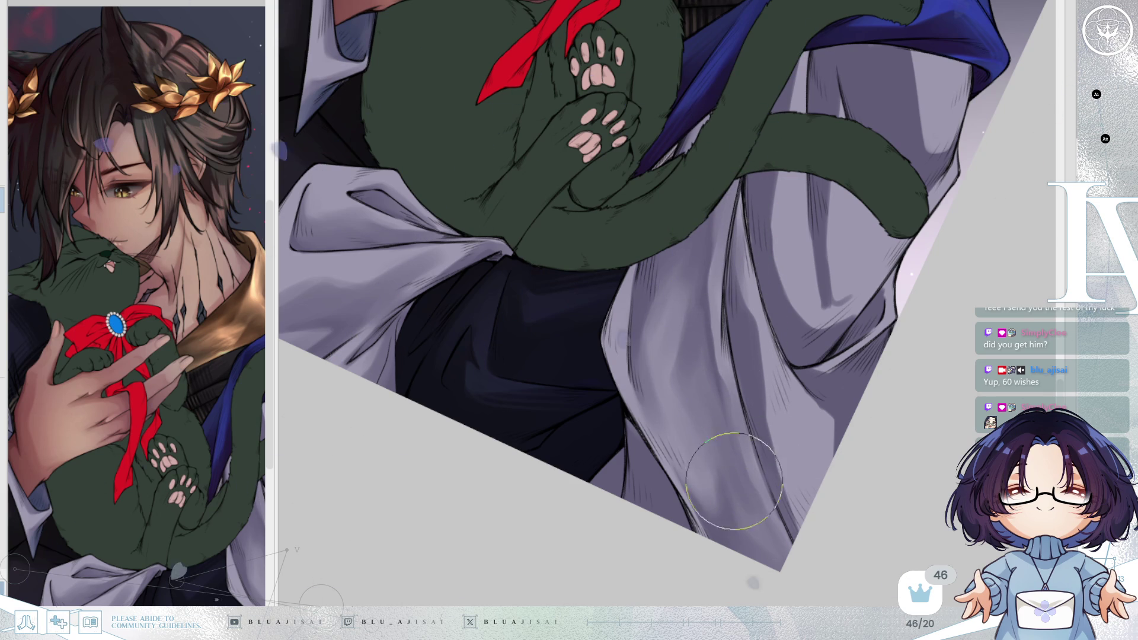
mouse_move(807, 540)
mouse_down()
mouse_move(748, 331)
mouse_move(775, 452)
mouse_move(741, 356)
mouse_move(787, 466)
mouse_up()
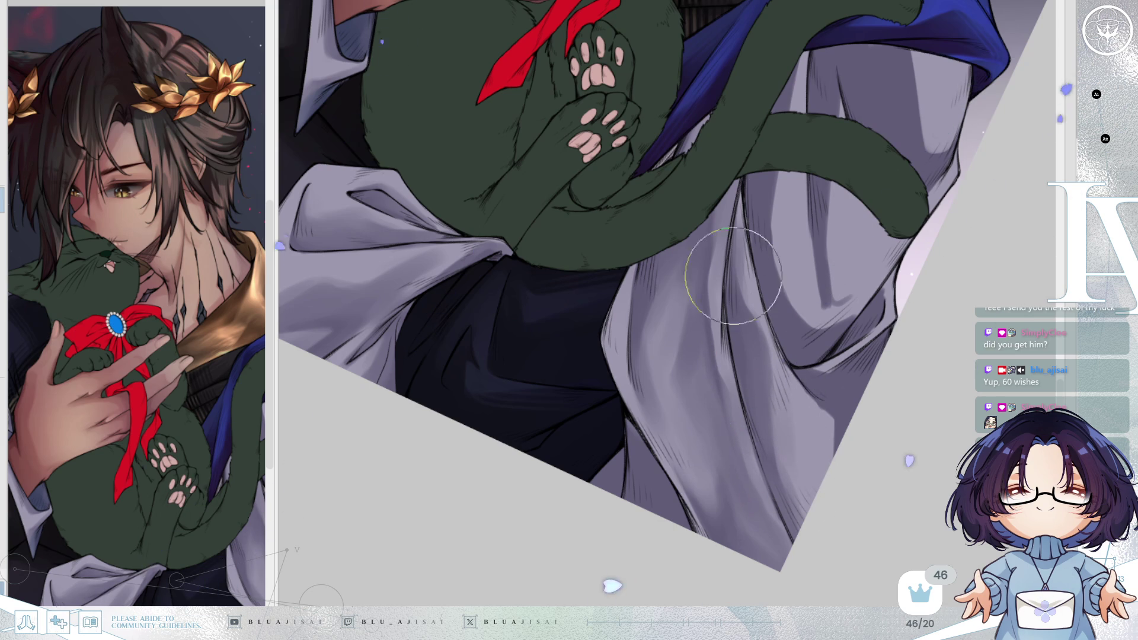
Reposition the view over the lower robe, then mirror it and reduce its tilt to check the hem shading
drag(747, 308, 748, 339)
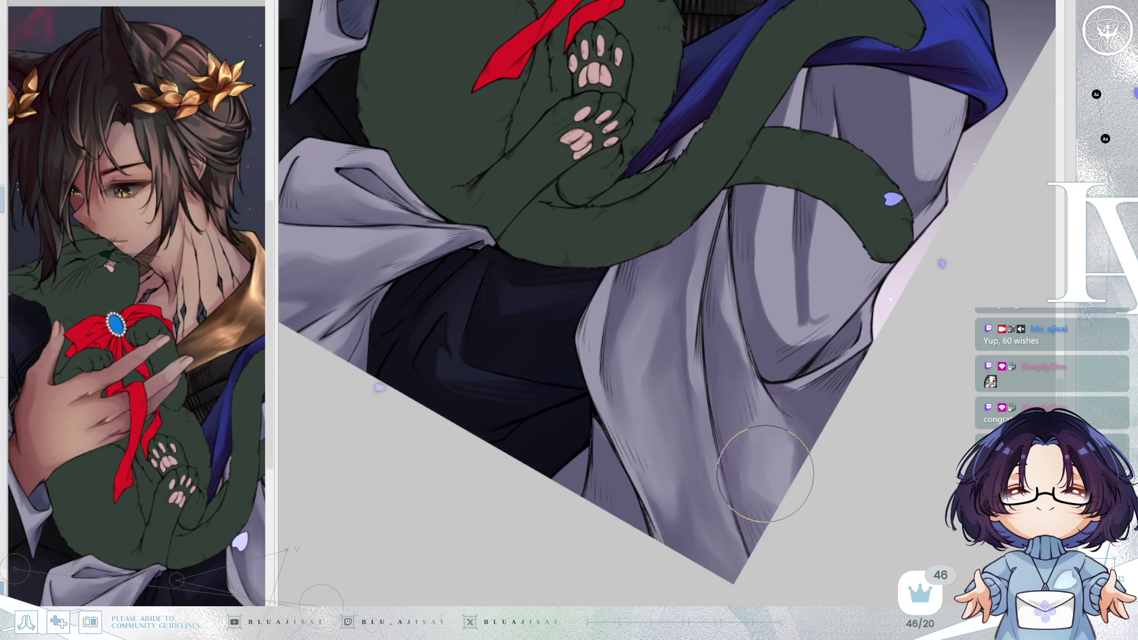
key(h)
key(End)
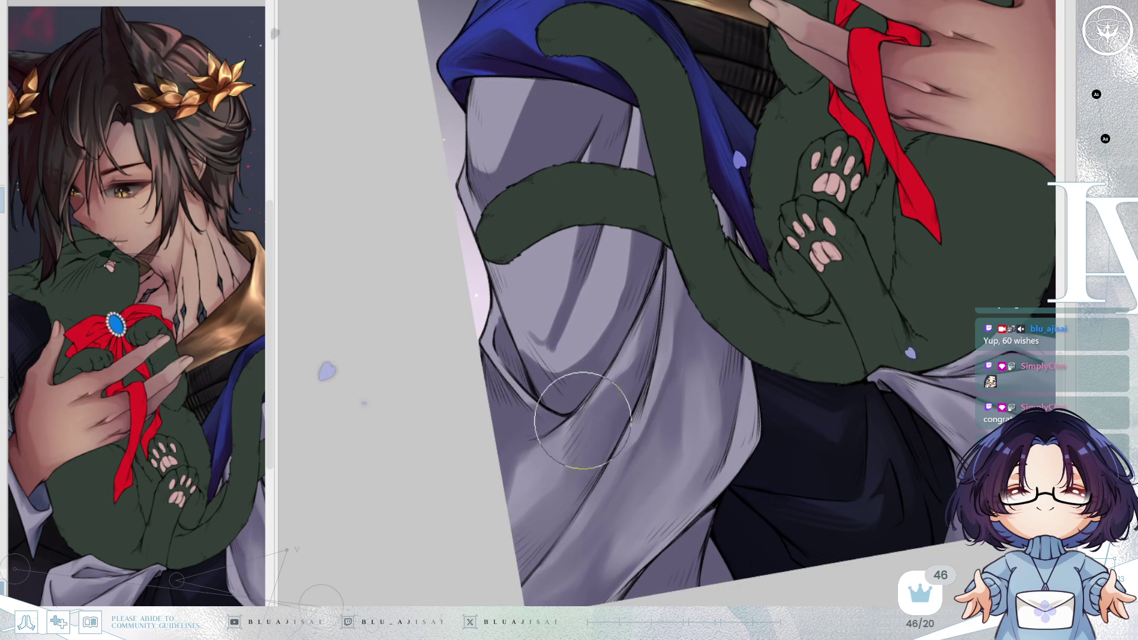
Zoom, rotate and mirror the view, then pan over the robe beside the curling tail
scroll(643, 355, up, 2)
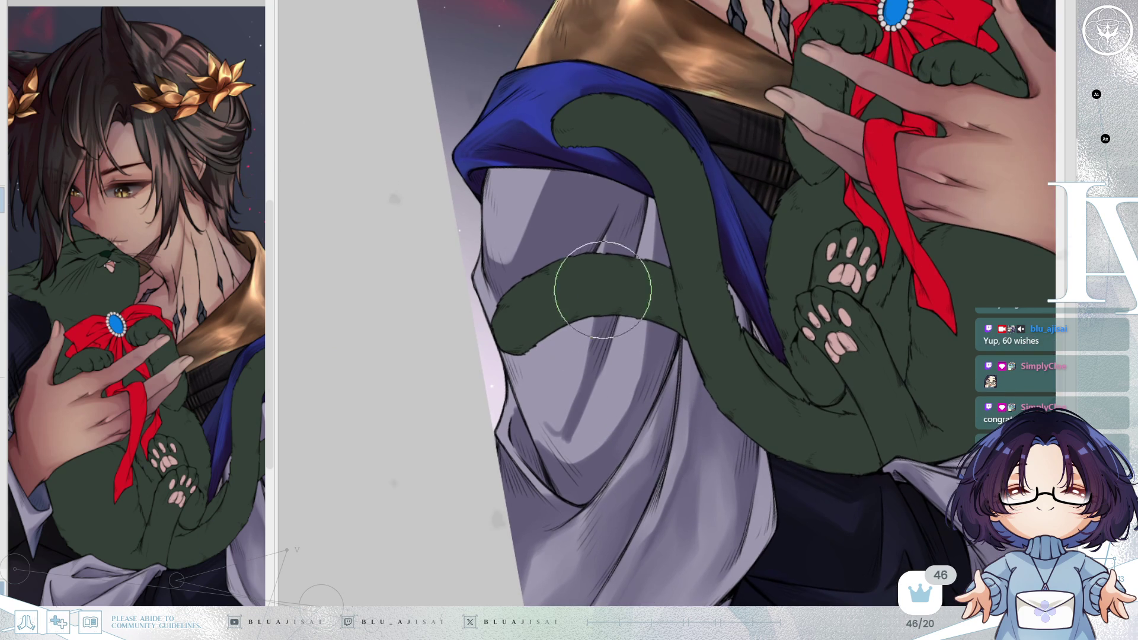
scroll(592, 368, right, 4)
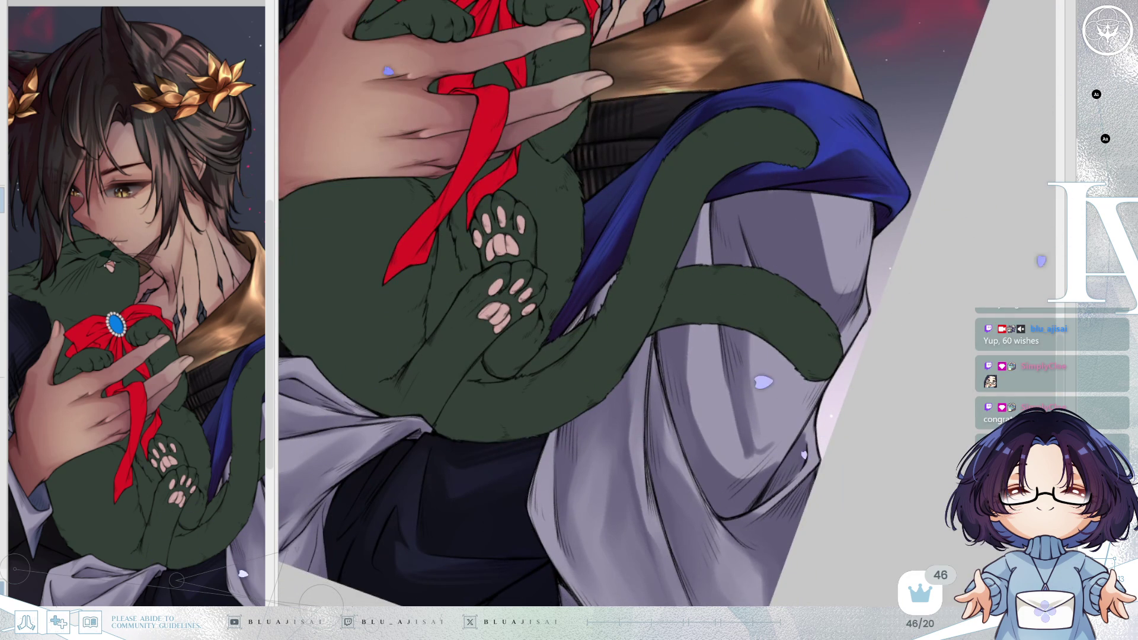
key(asciicircum)
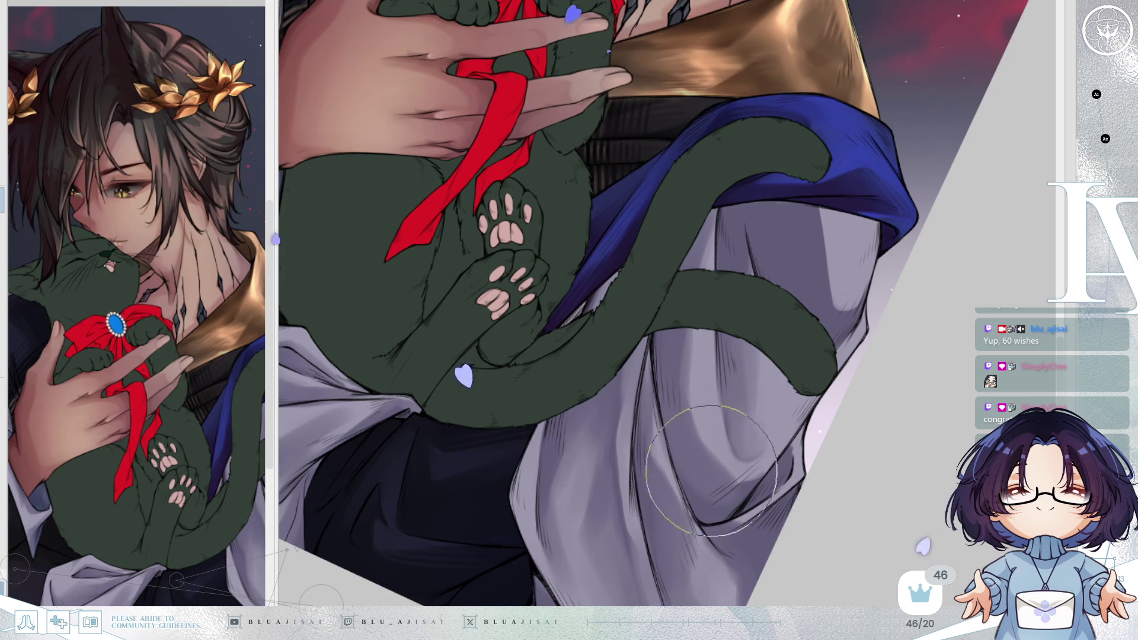
key(m)
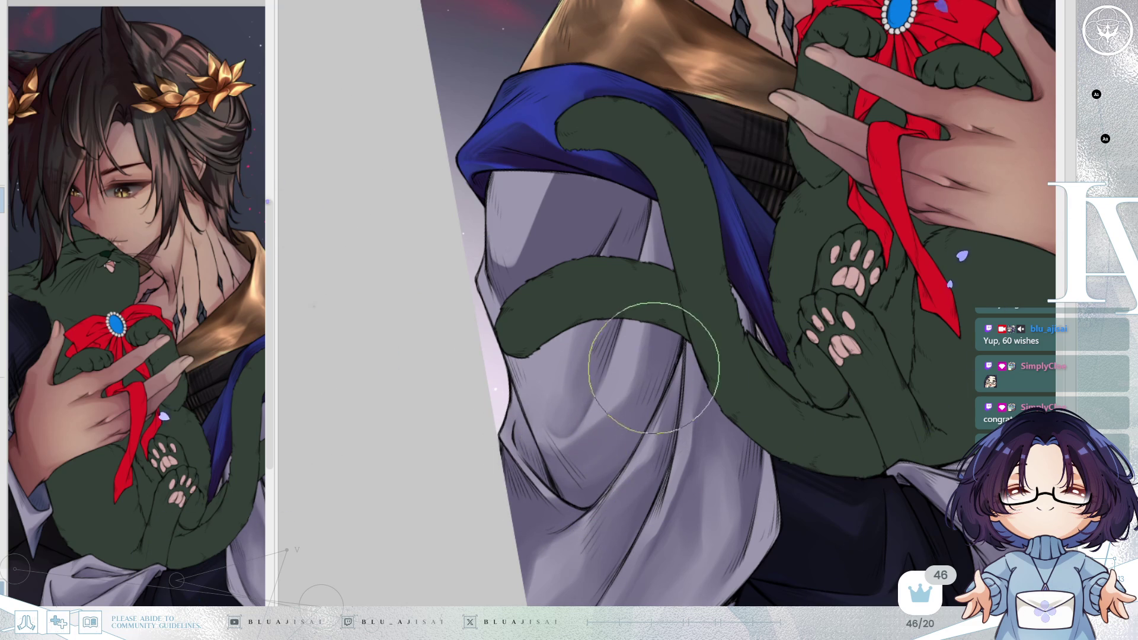
drag(558, 253, 555, 327)
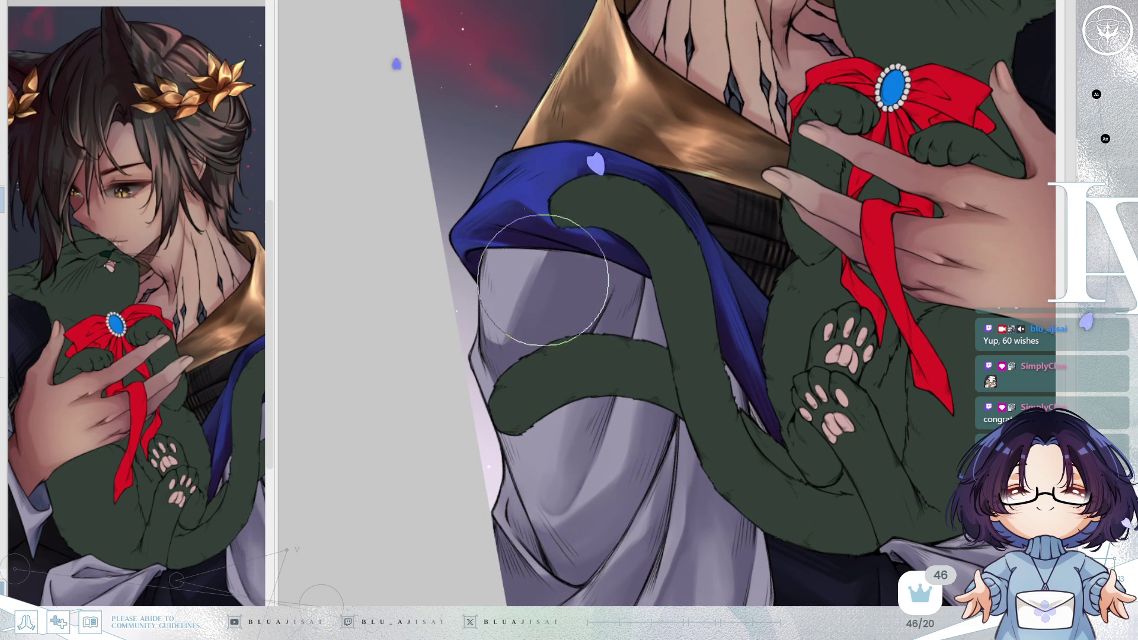
drag(585, 216, 623, 267)
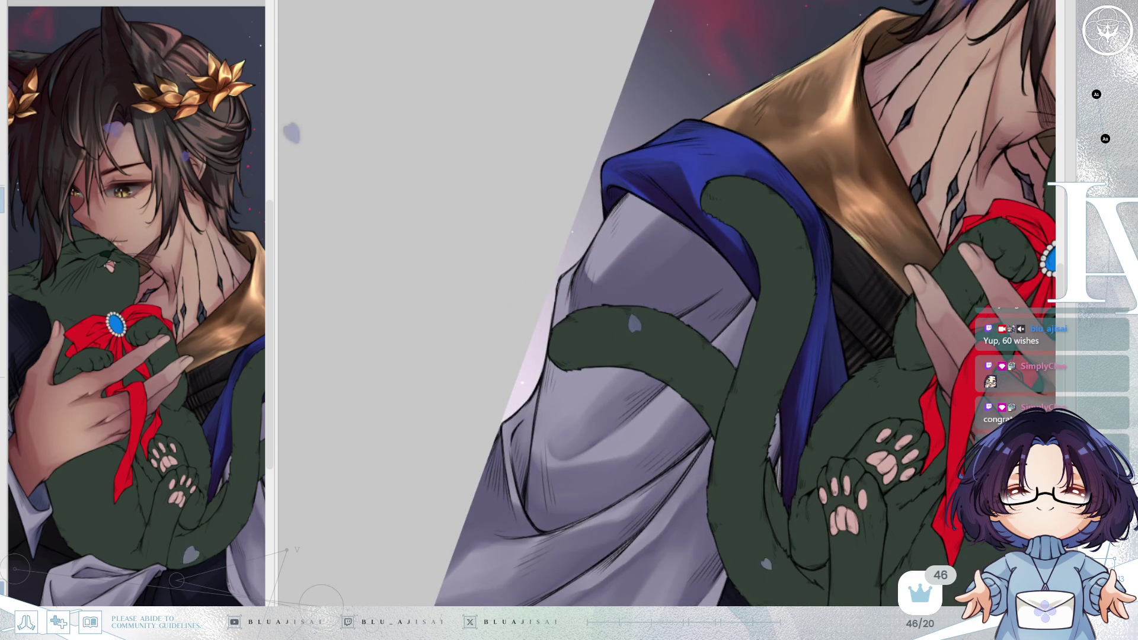
drag(671, 207, 647, 203)
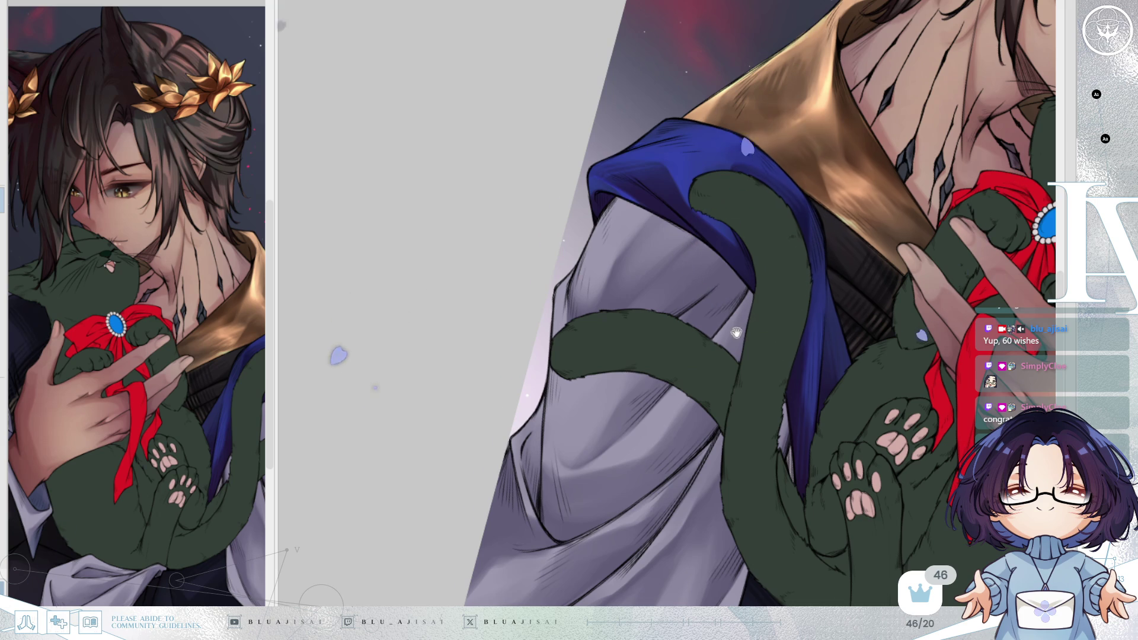
Zoom out, rotate back and fit the whole illustration upright in the window
scroll(687, 261, down, 2)
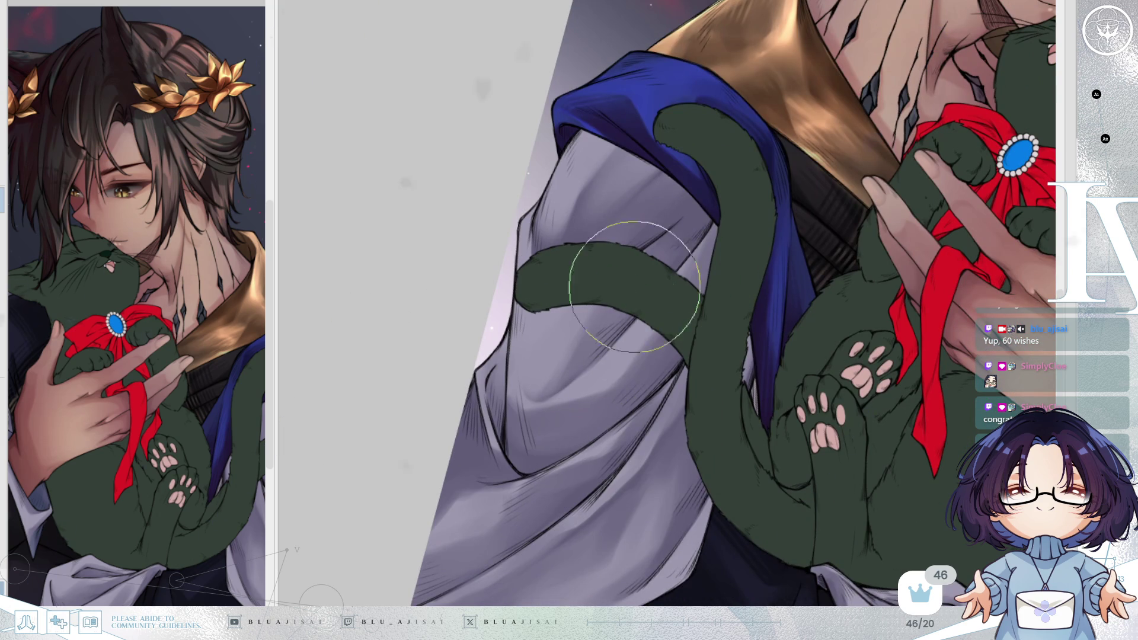
key(Delete)
key(Delete)
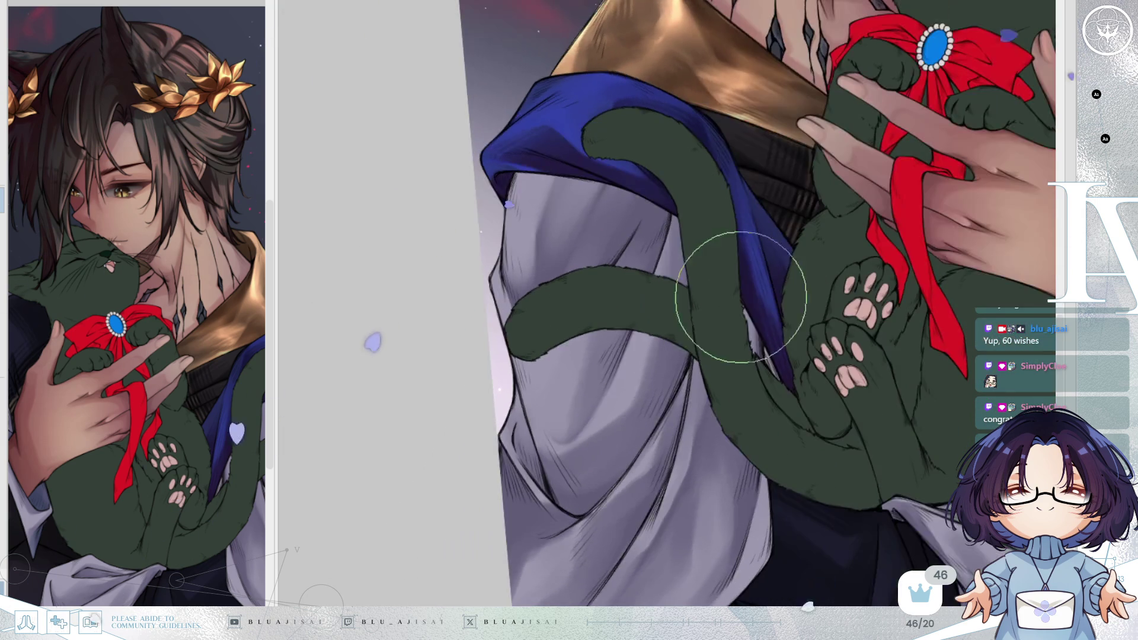
scroll(800, 287, down, 4)
key(ctrl+0)
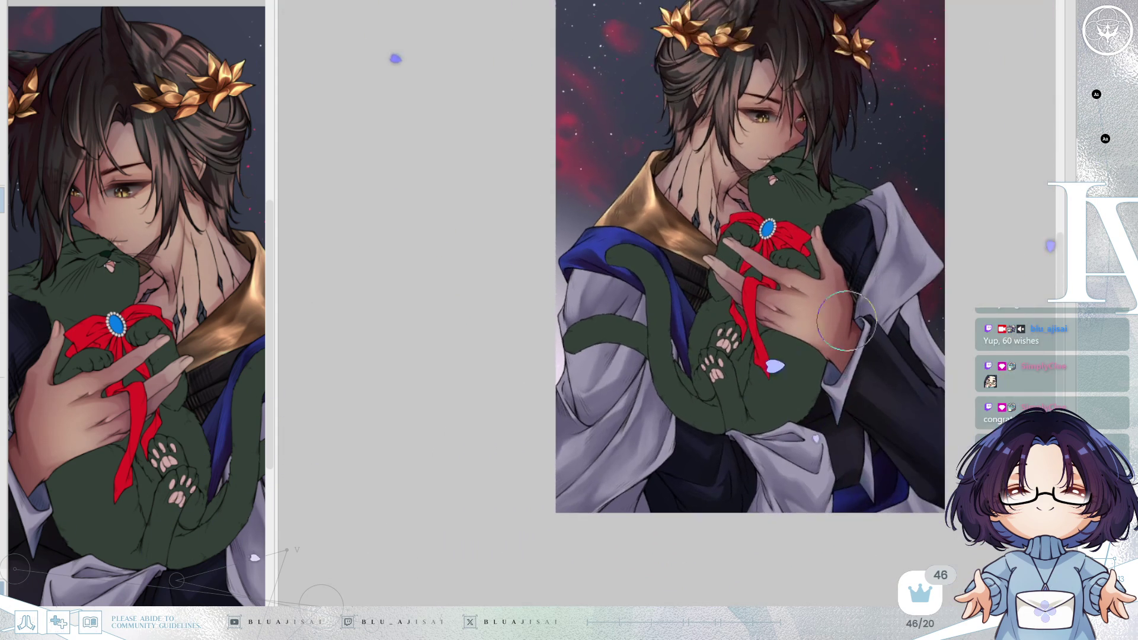
Mirror the illustration and zoom in on the collar and jacket beside the cat's head
key(h)
scroll(899, 264, up, 3)
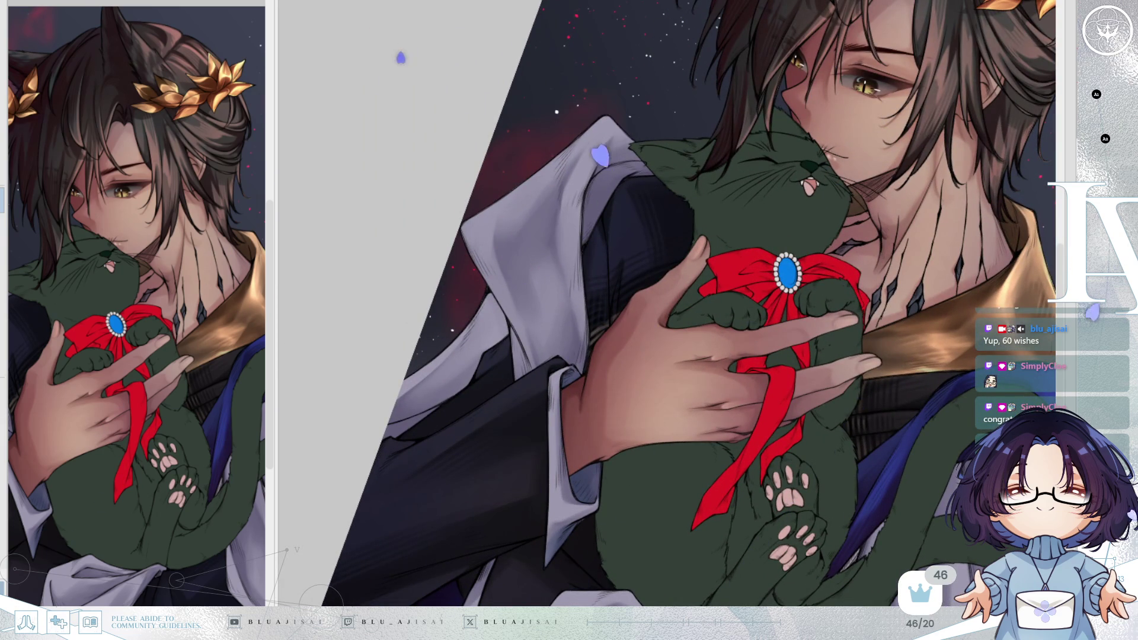
scroll(540, 311, up, 2)
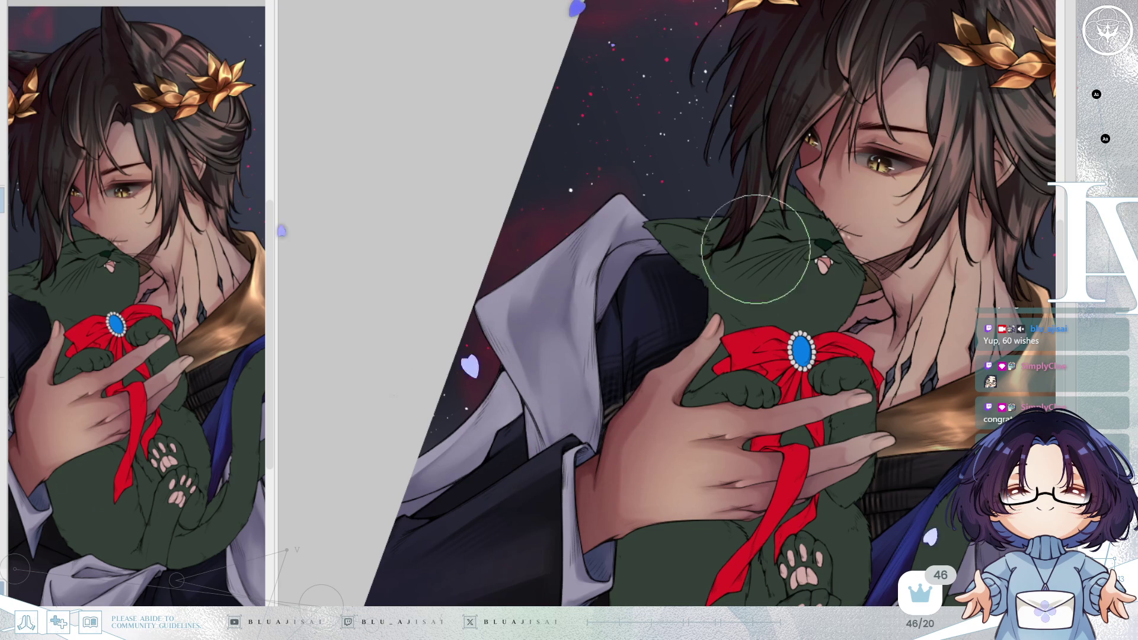
scroll(579, 370, up, 1)
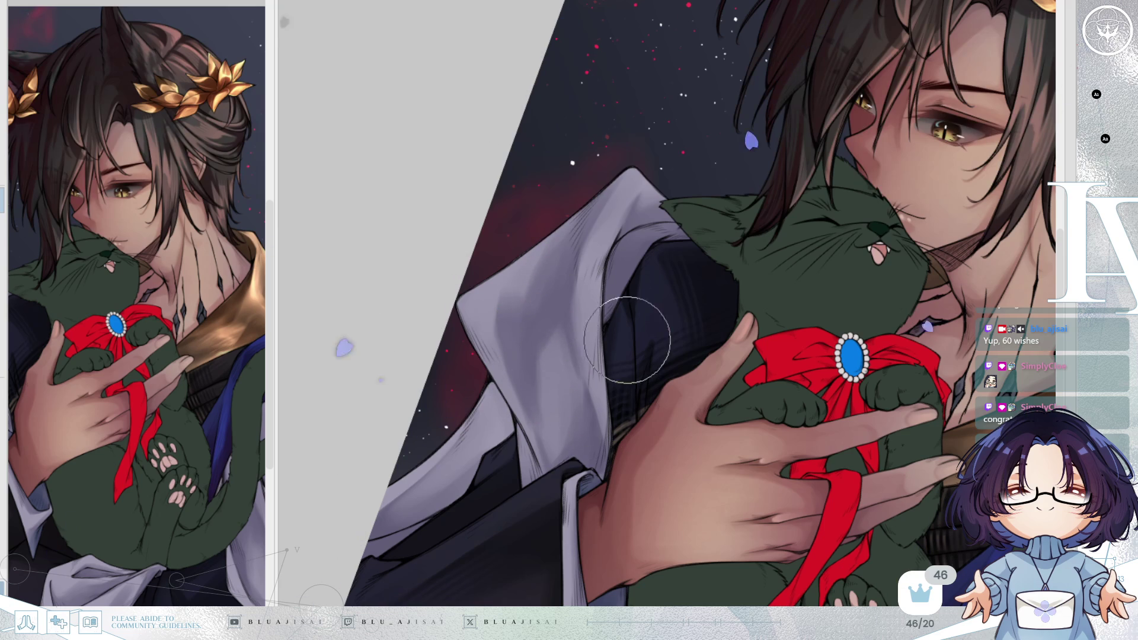
Mirror and rotate the canvas to compare the collar shading with the reference, then flip back
key(h)
key(End)
key(End)
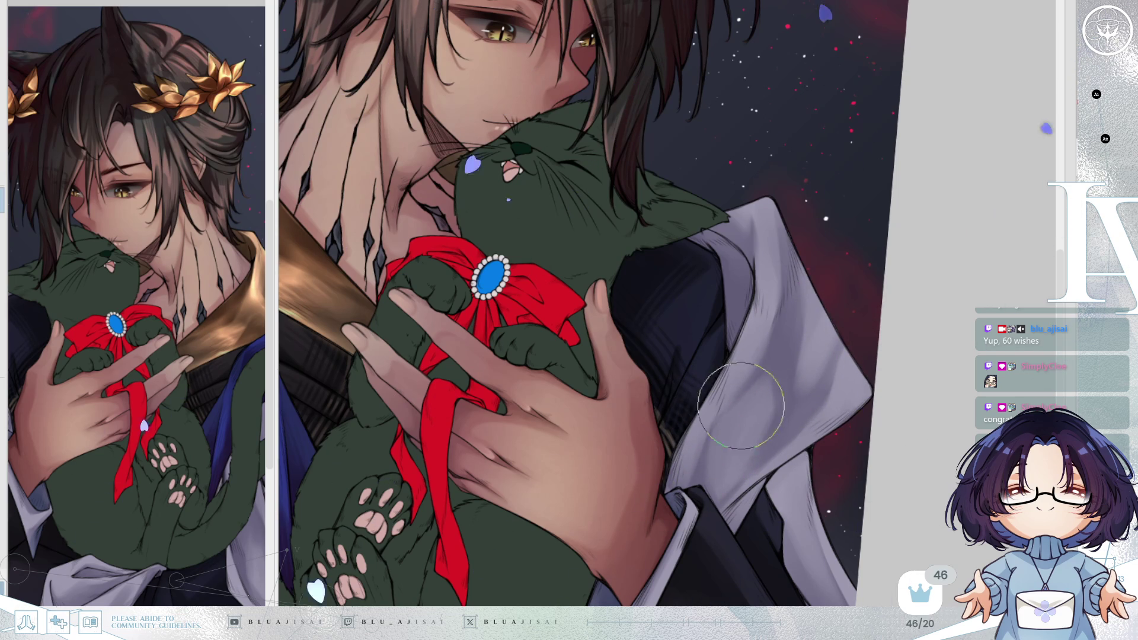
key(h)
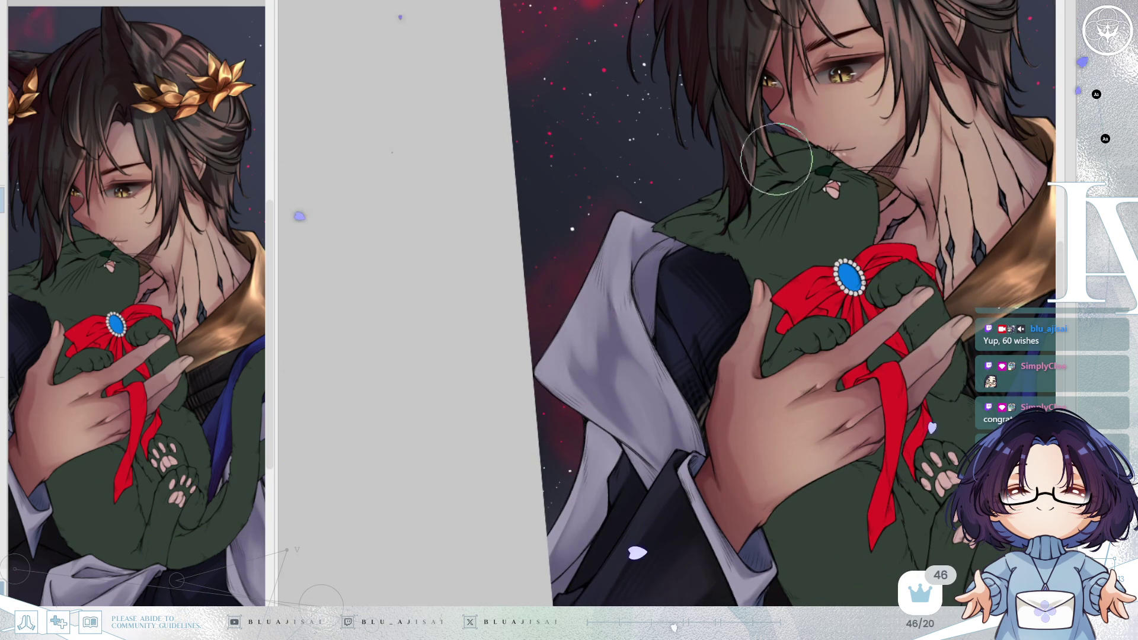
key(h)
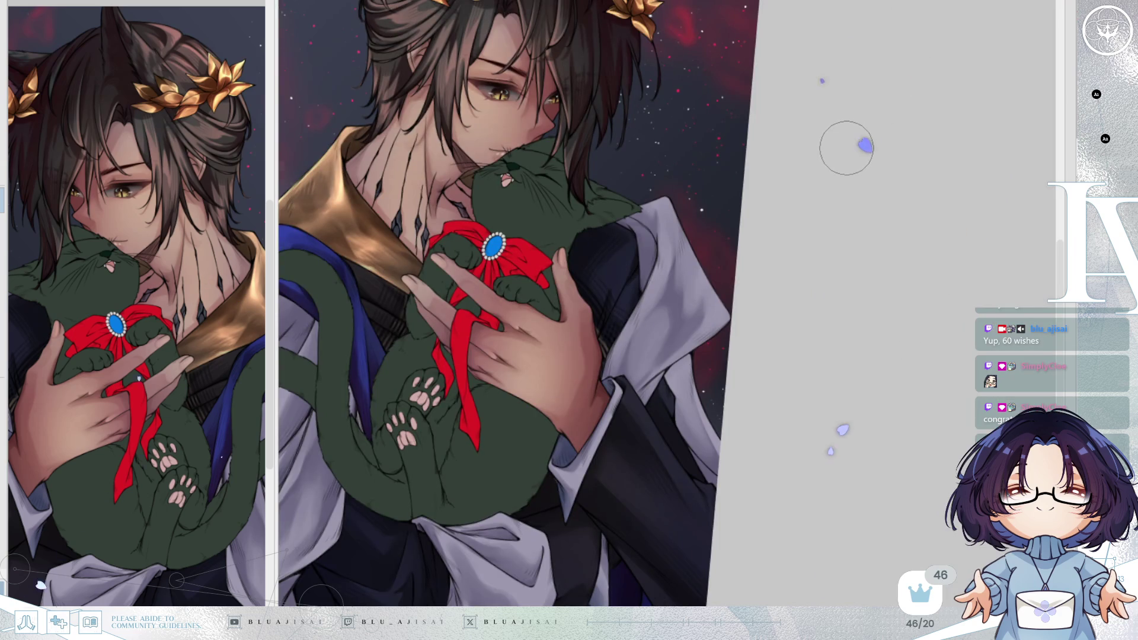
key(ctrl+minus)
key(minus)
key(ctrl+minus)
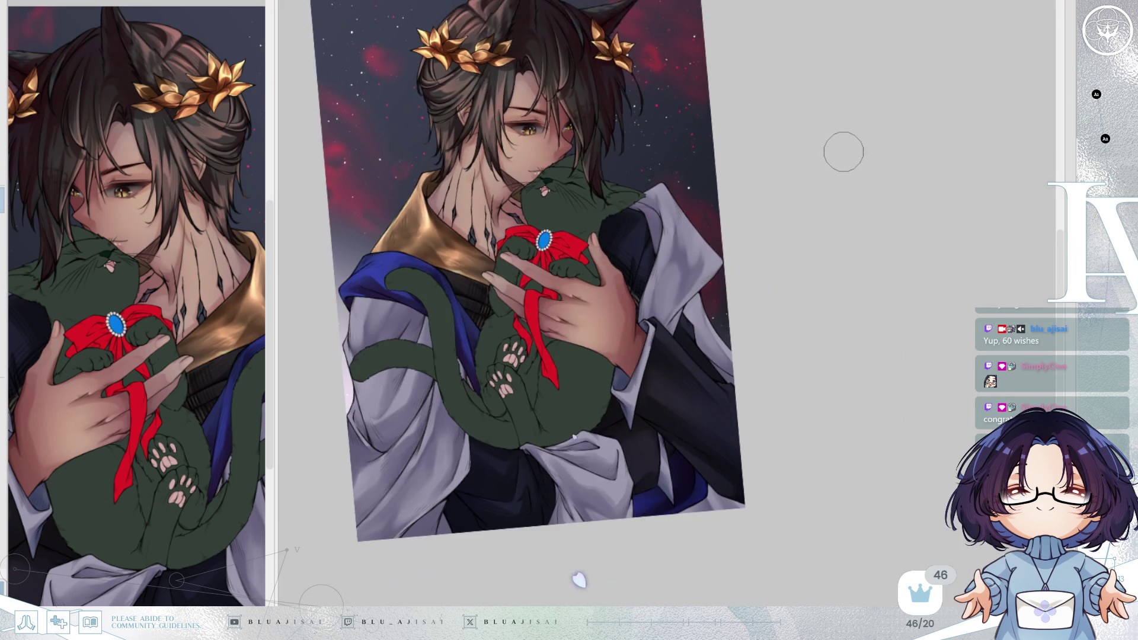
key(minus)
key(minus)
key(h)
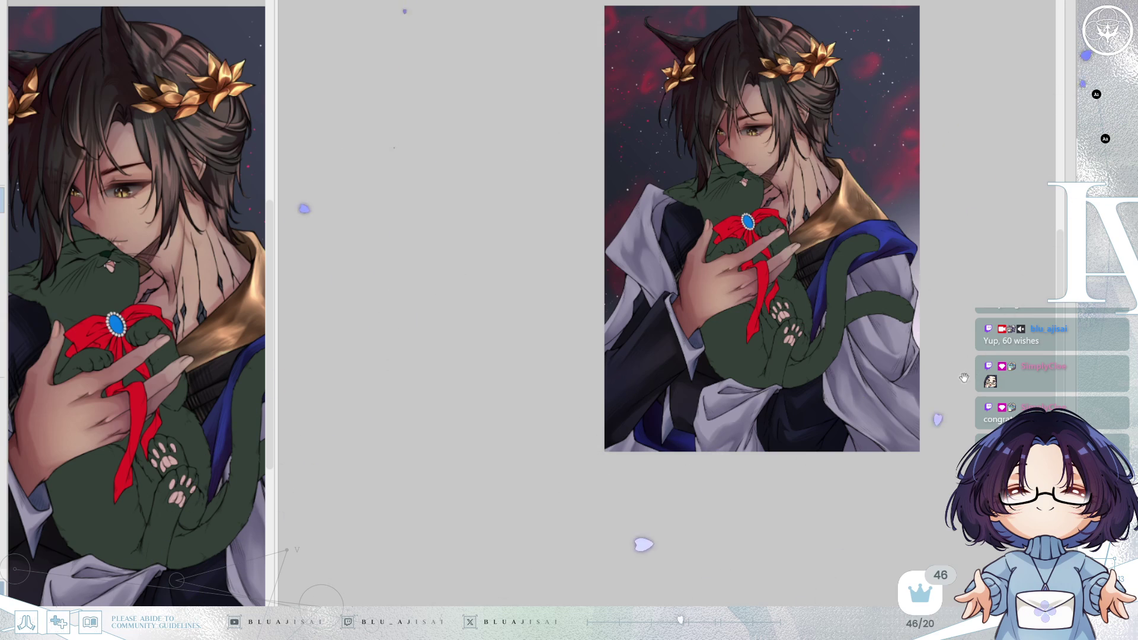
drag(969, 368, 855, 386)
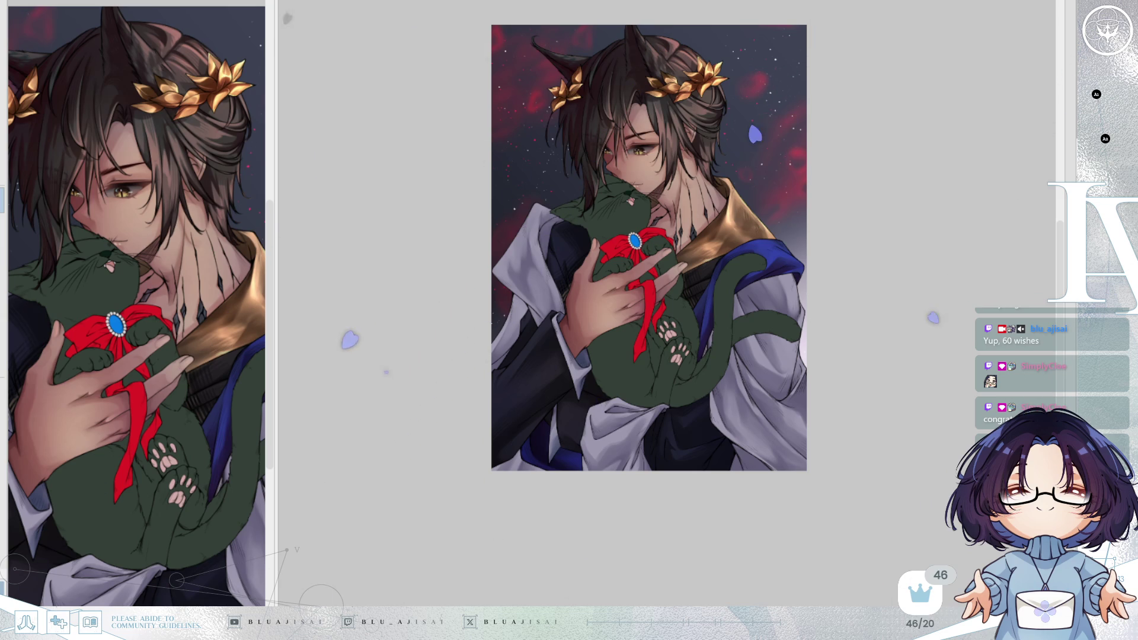
scroll(519, 259, up, 3)
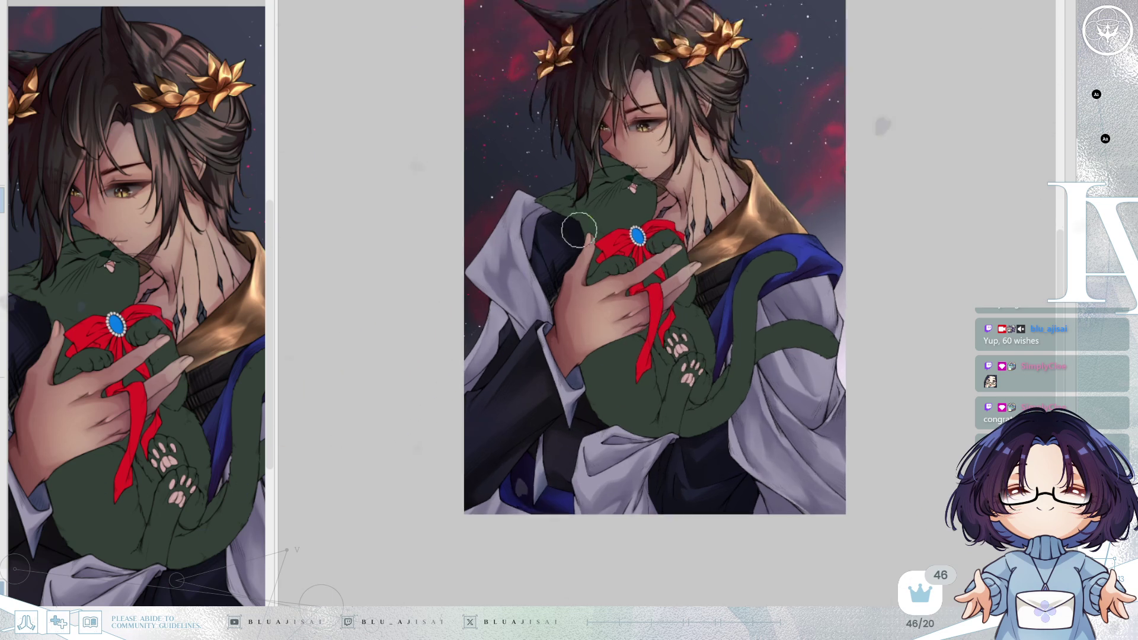
Zoom in and pan to bring the hand and jacket sleeve cradling the cat into view
scroll(522, 261, up, 2)
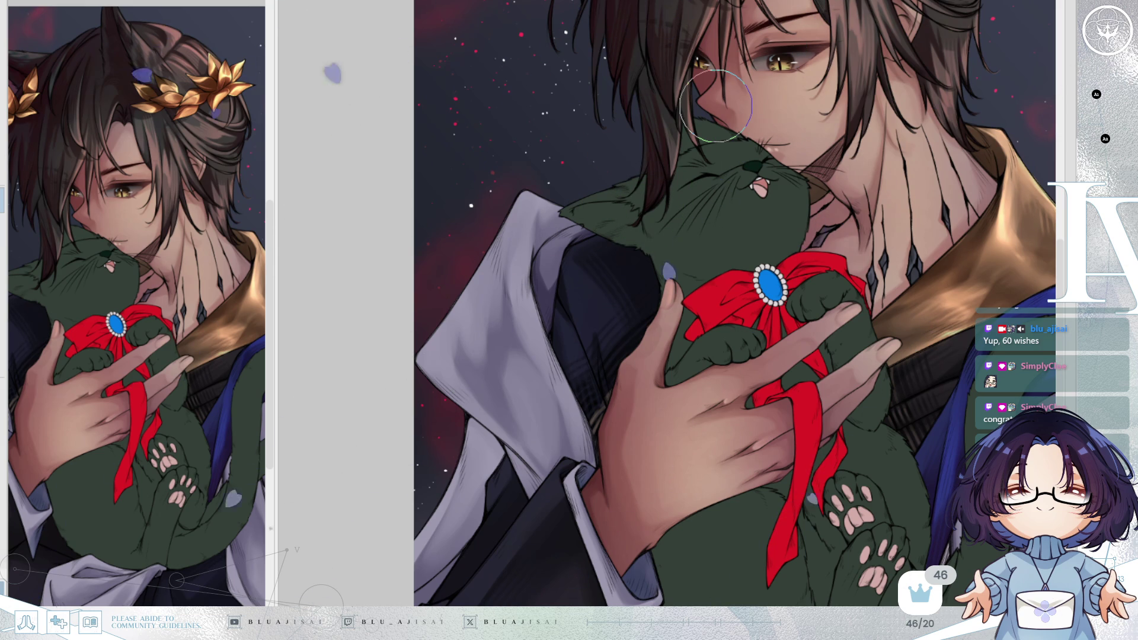
mouse_move(695, 328)
mouse_down()
mouse_move(697, 283)
mouse_move(477, 276)
mouse_move(472, 148)
mouse_up()
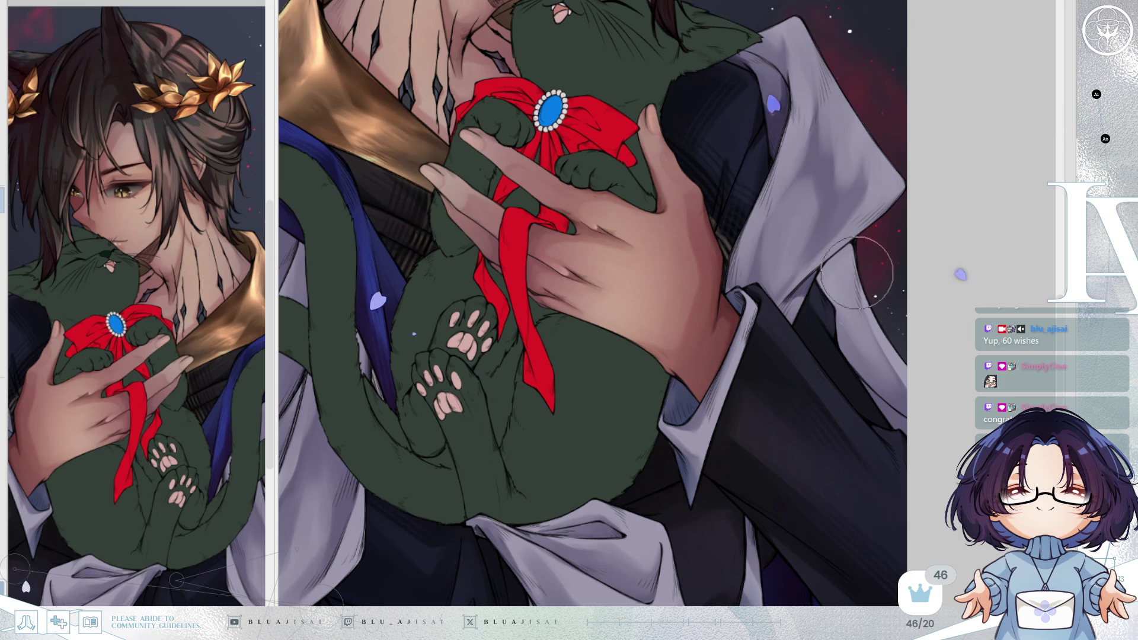
scroll(771, 296, down, 1)
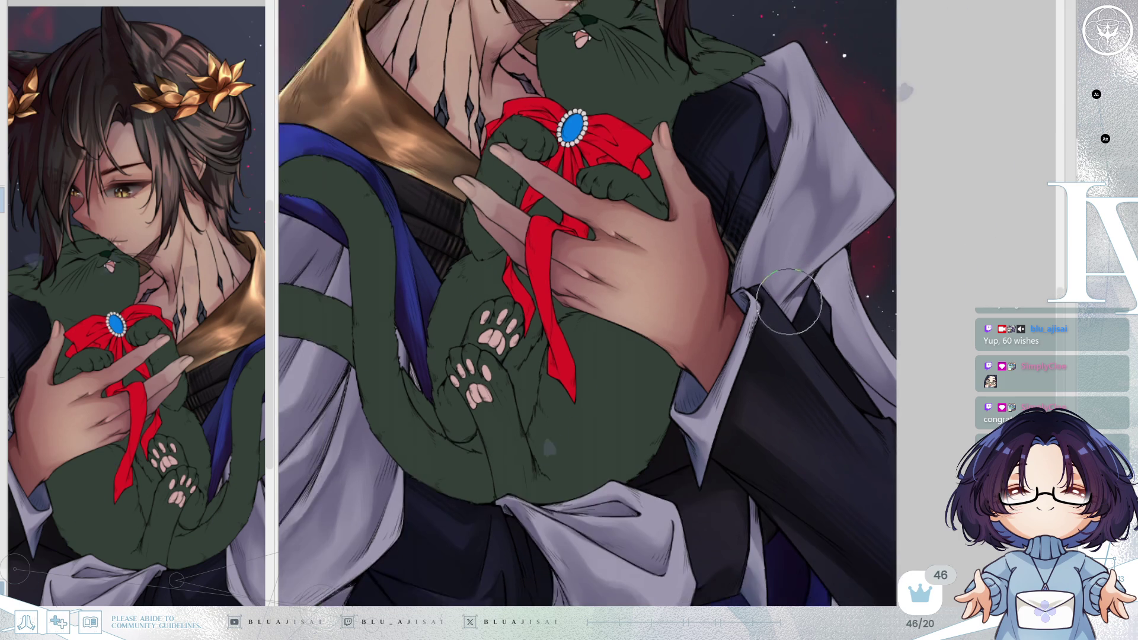
scroll(788, 301, up, 1)
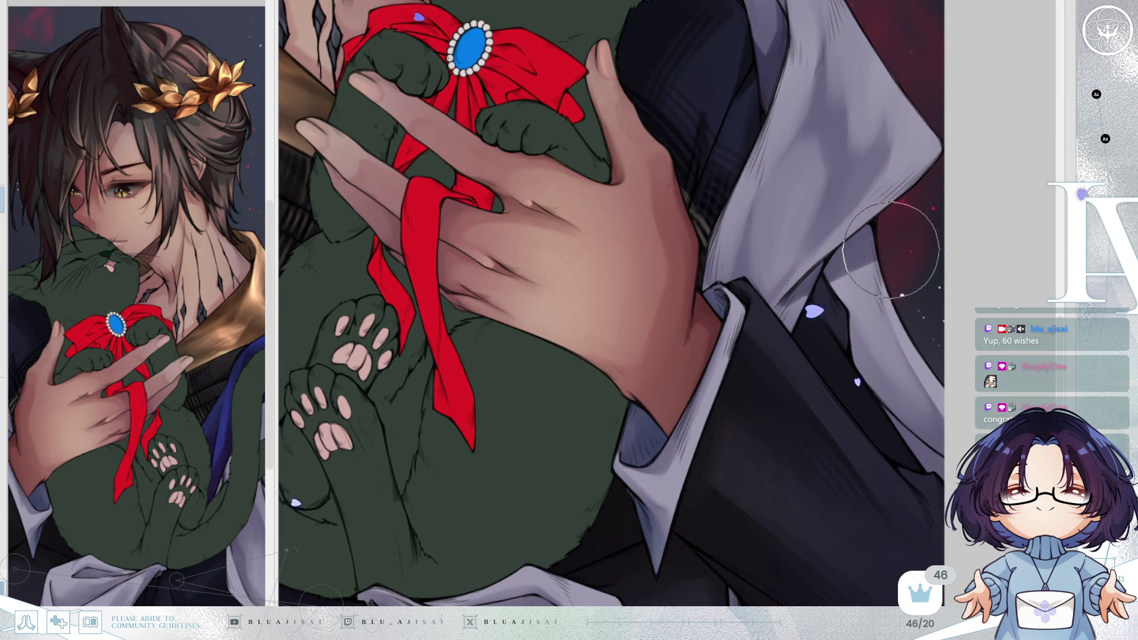
key(h)
scroll(891, 249, down, 3)
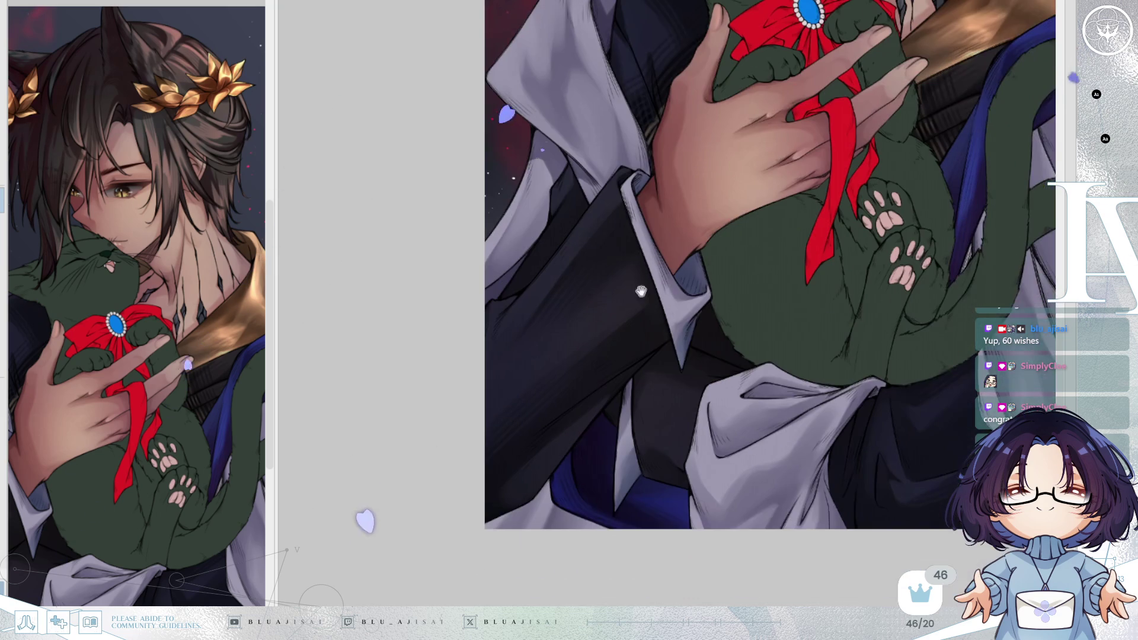
drag(701, 393, 643, 291)
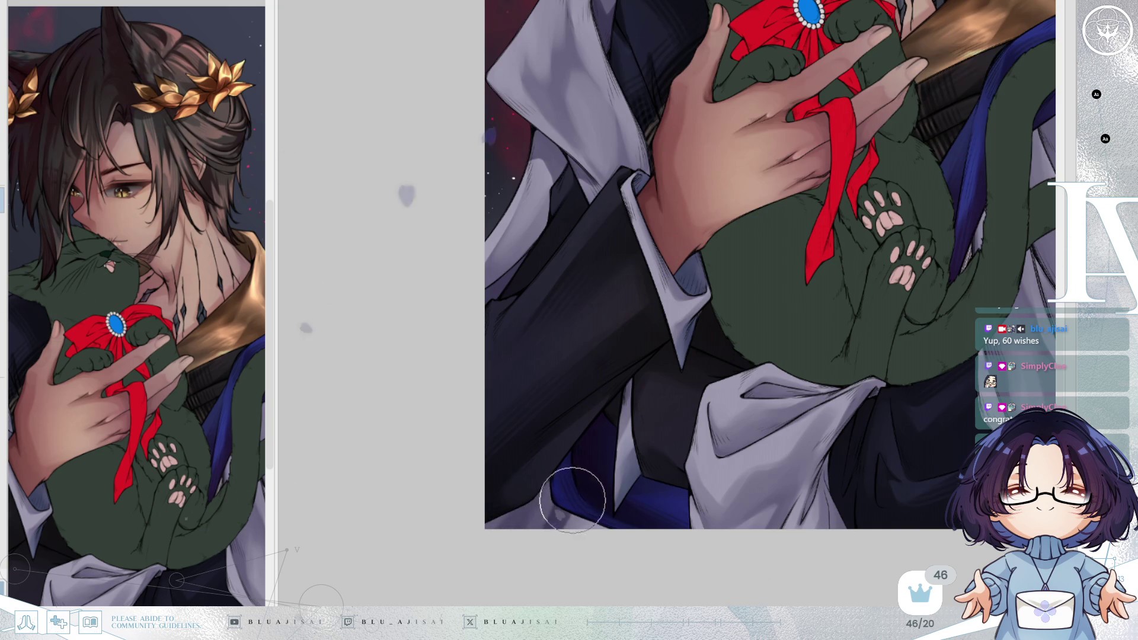
mouse_move(800, 428)
mouse_down()
mouse_move(859, 330)
mouse_move(833, 381)
mouse_move(715, 431)
mouse_move(771, 413)
mouse_up()
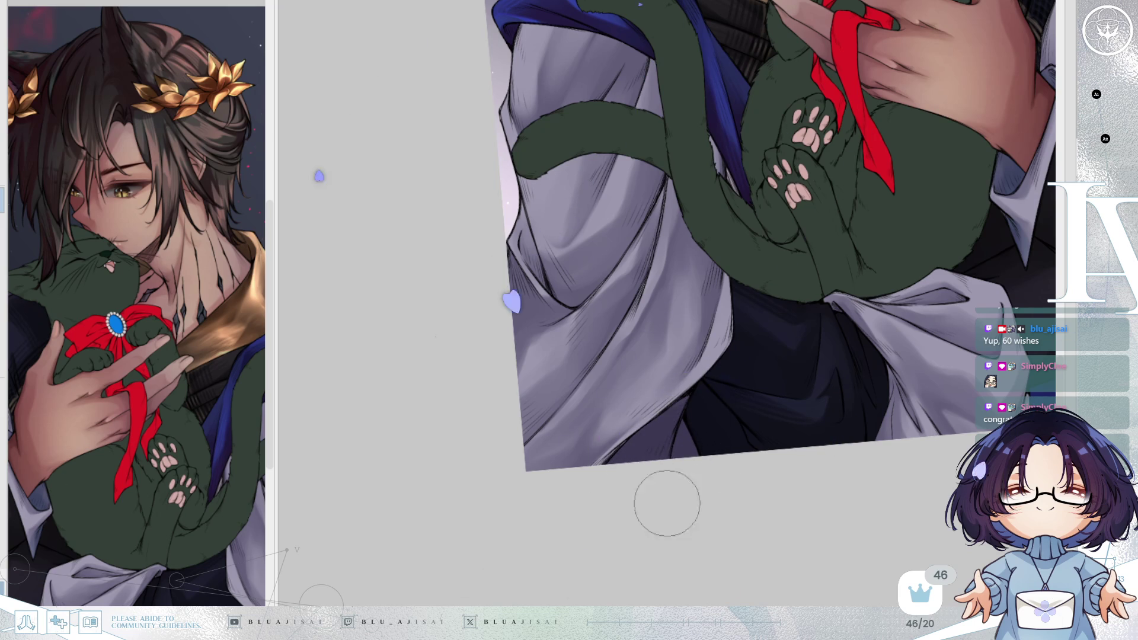
scroll(757, 347, down, 5)
key(asciicircum)
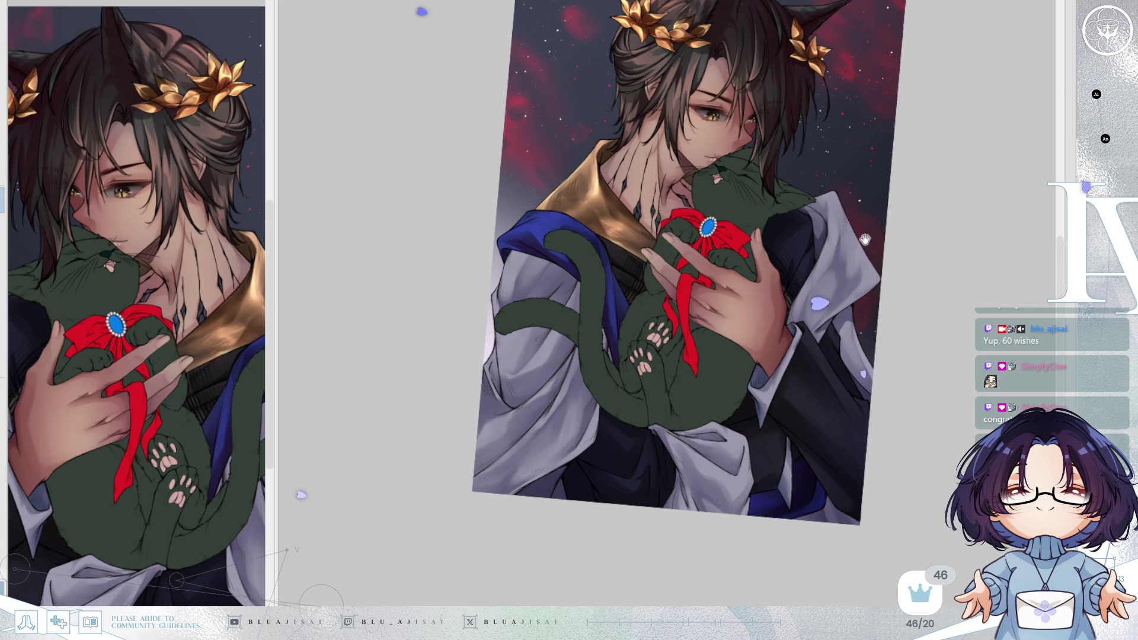
Straighten, mirror and zoom the view, then softly shade the white cloth and sleeve shadow
key(minus)
scroll(857, 221, up, 2)
key(h)
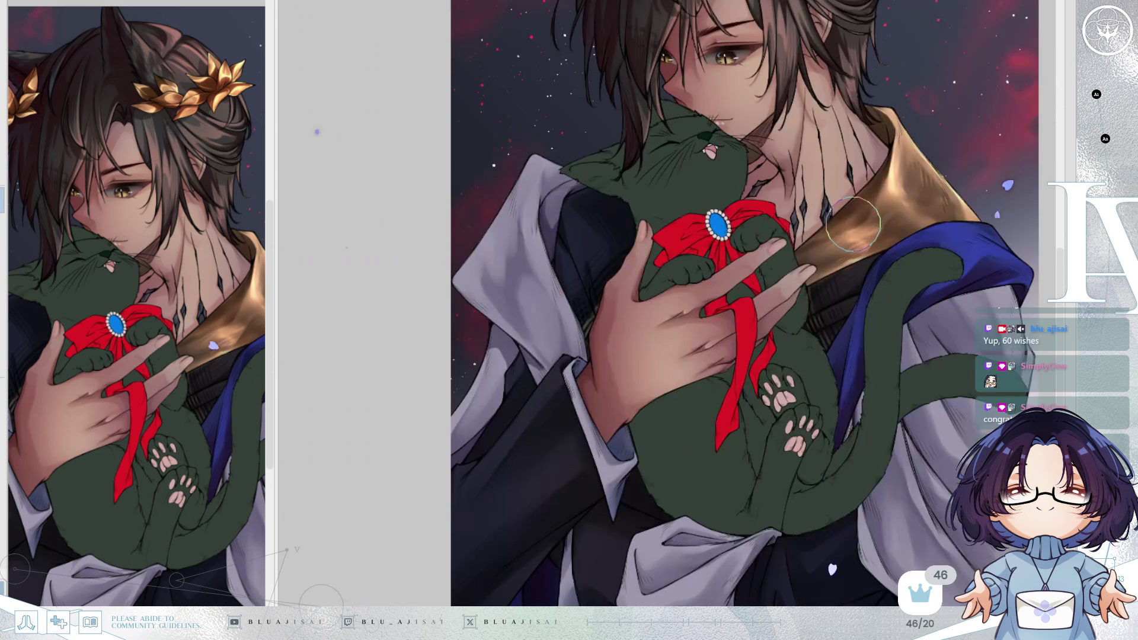
scroll(543, 176, up, 1)
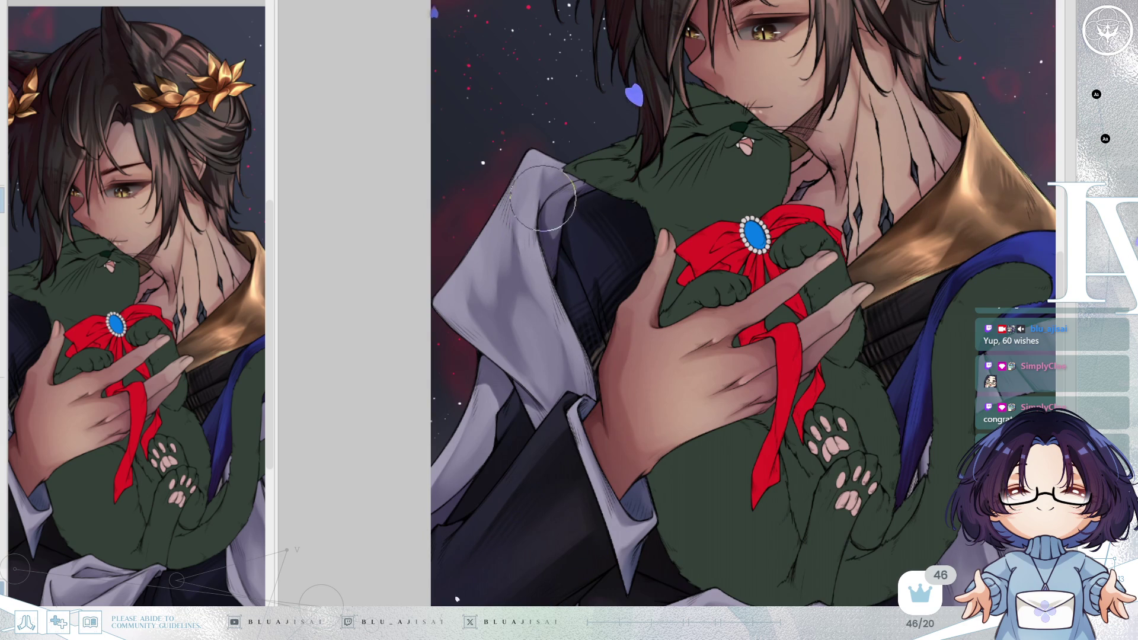
mouse_move(543, 188)
mouse_down()
mouse_move(584, 173)
mouse_move(572, 198)
mouse_move(545, 190)
mouse_move(569, 212)
mouse_up()
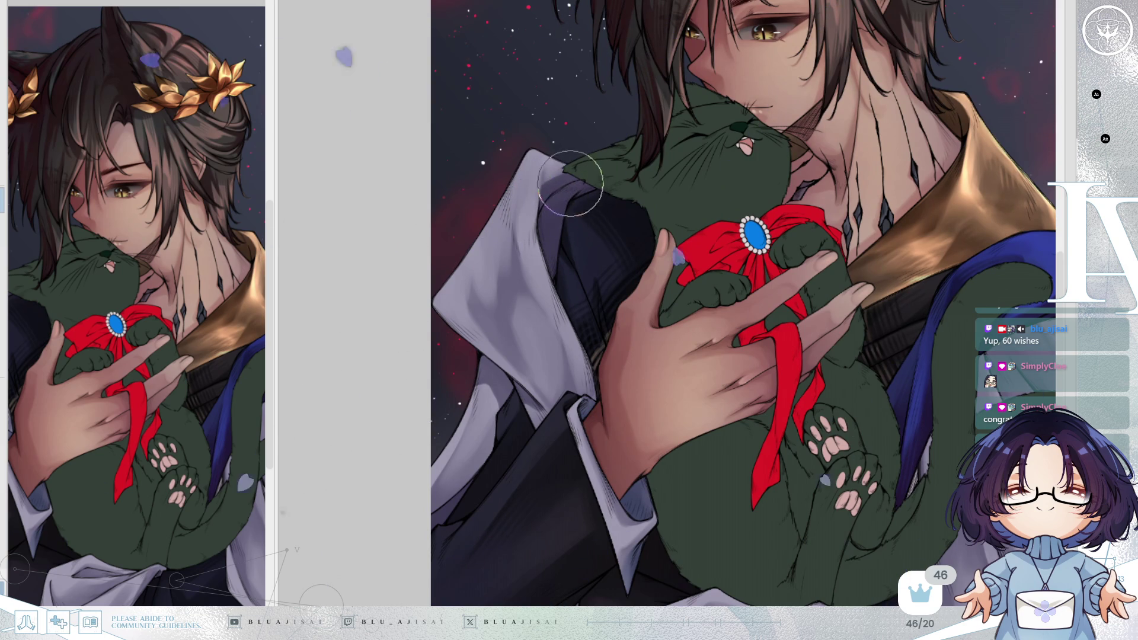
scroll(832, 195, down, 1)
key(End)
key(End)
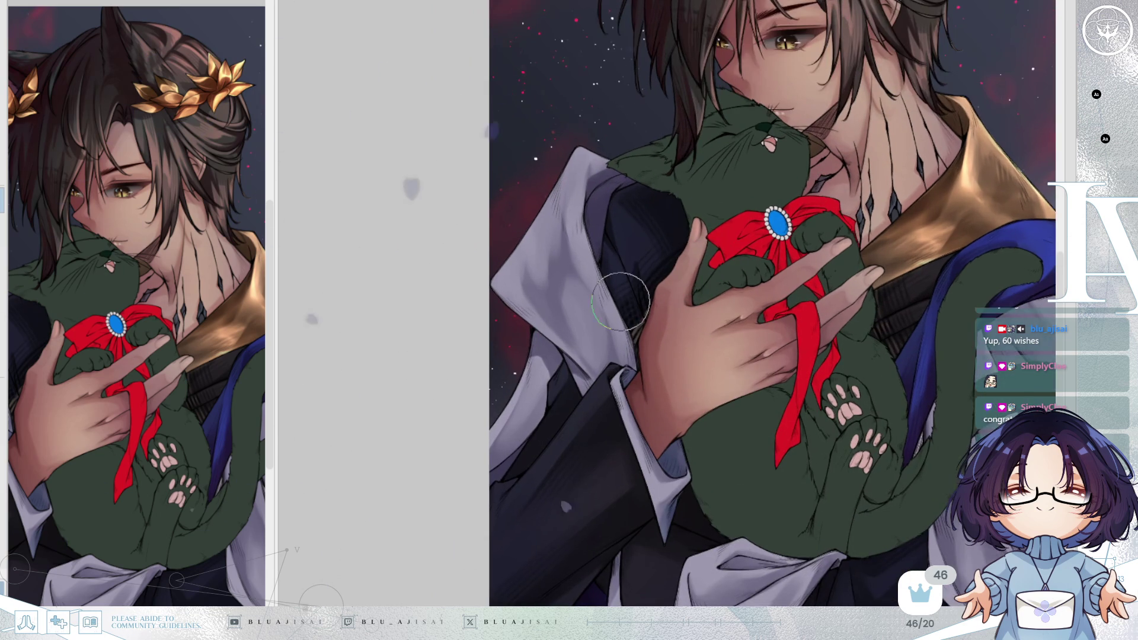
mouse_move(535, 282)
mouse_down()
mouse_move(589, 376)
mouse_move(533, 318)
mouse_move(589, 376)
mouse_move(560, 332)
mouse_move(586, 344)
mouse_move(602, 311)
mouse_up()
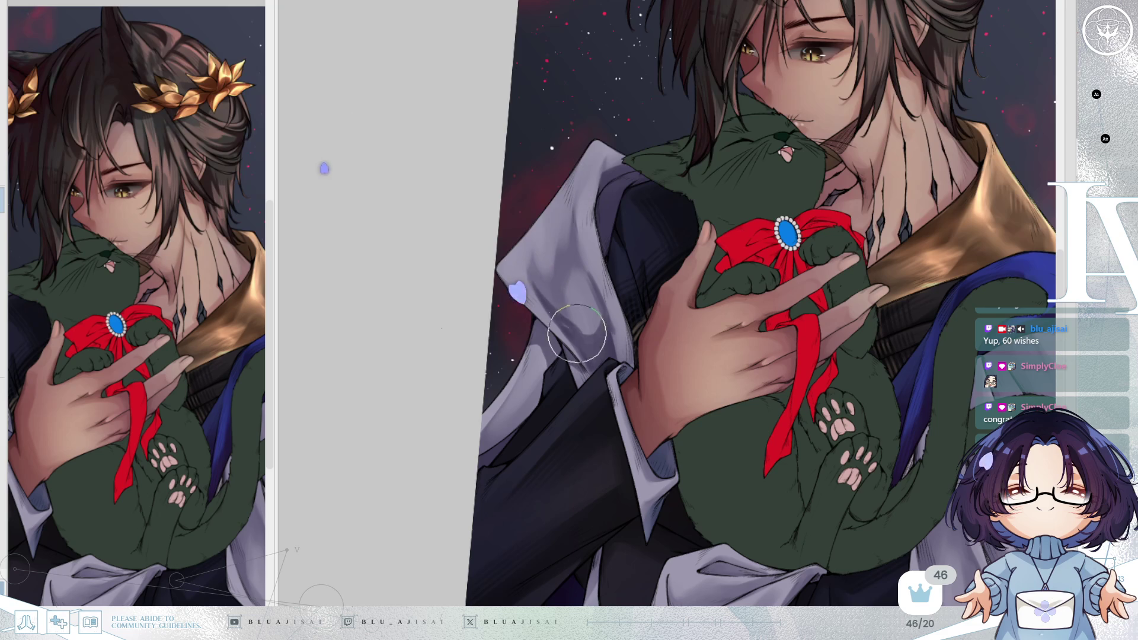
Darken the coat fold near the sleeve edge and extend the shading down the coat
drag(645, 285, 628, 240)
drag(551, 275, 546, 258)
mouse_move(626, 224)
mouse_down()
mouse_move(737, 236)
mouse_move(737, 362)
mouse_up()
mouse_move(664, 373)
mouse_down()
mouse_move(640, 367)
mouse_move(664, 382)
mouse_move(676, 362)
mouse_move(718, 422)
mouse_up()
mouse_move(742, 371)
mouse_down()
mouse_move(727, 406)
mouse_move(672, 442)
mouse_move(756, 403)
mouse_move(741, 418)
mouse_move(753, 385)
mouse_move(735, 438)
mouse_move(755, 388)
mouse_move(777, 443)
mouse_move(763, 458)
mouse_up()
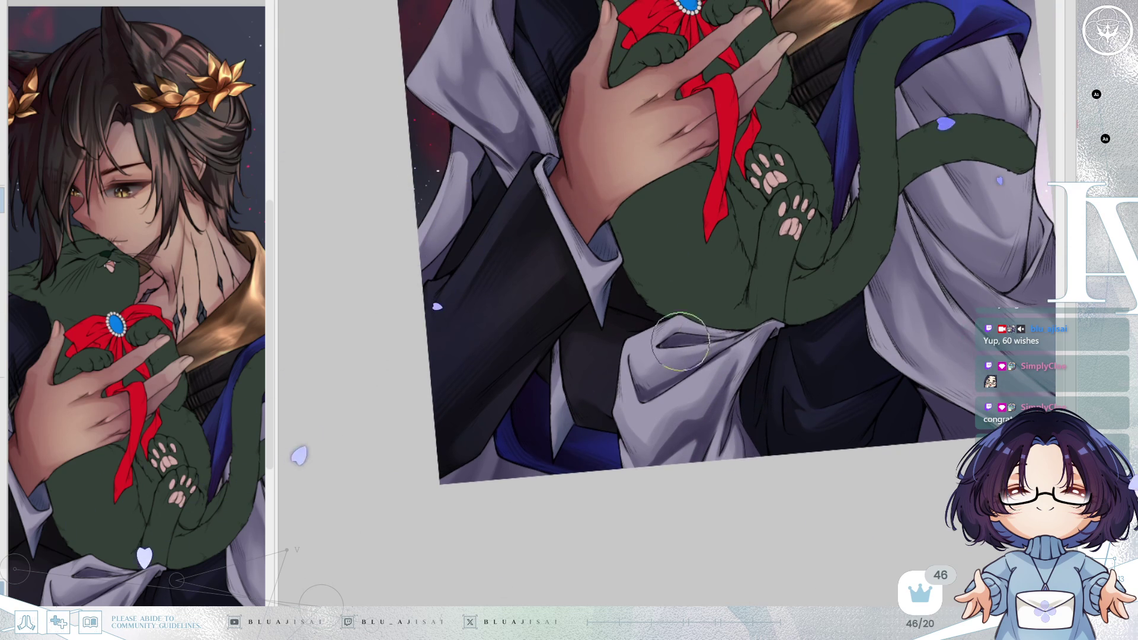
scroll(770, 356, right, 1)
mouse_move(813, 363)
mouse_down()
mouse_move(809, 374)
mouse_move(844, 365)
mouse_up()
scroll(844, 365, right, 3)
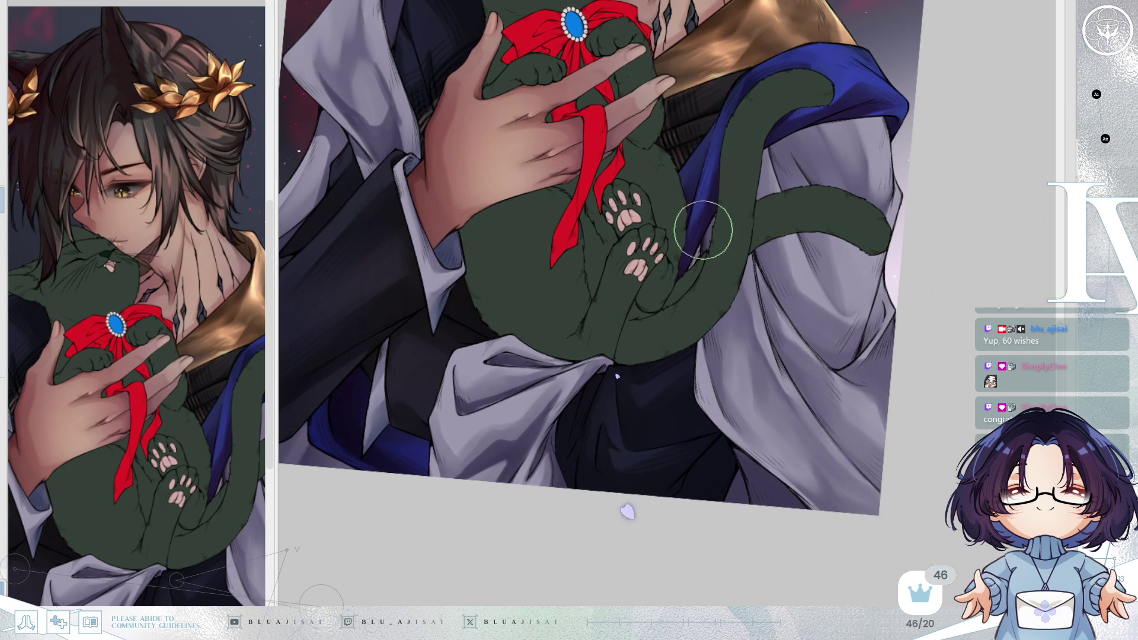
key(h)
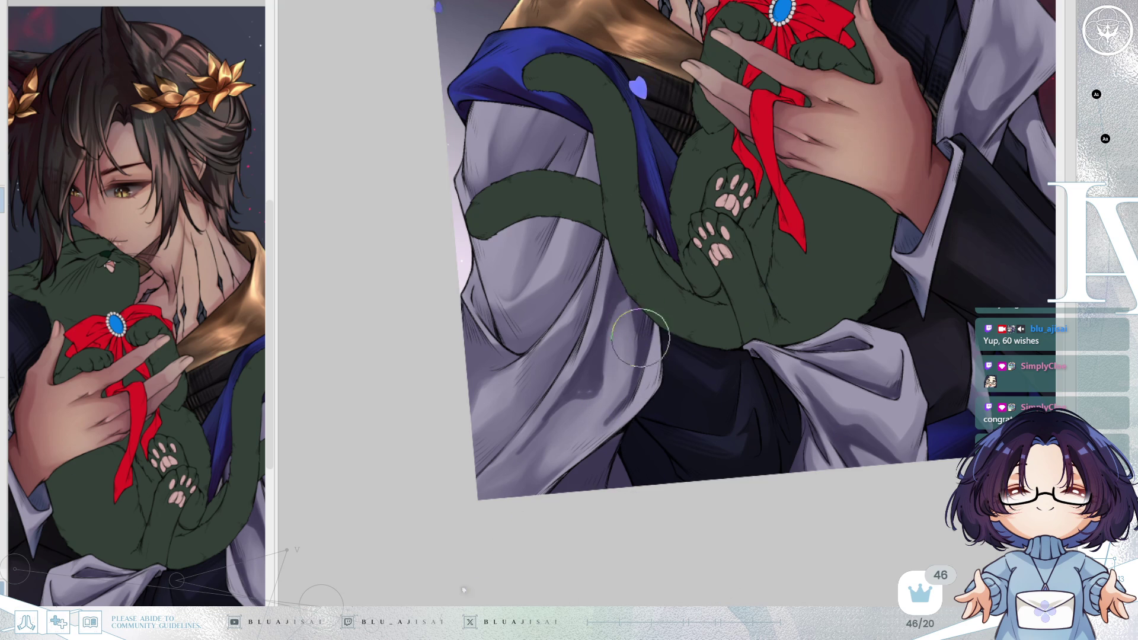
drag(748, 408, 732, 377)
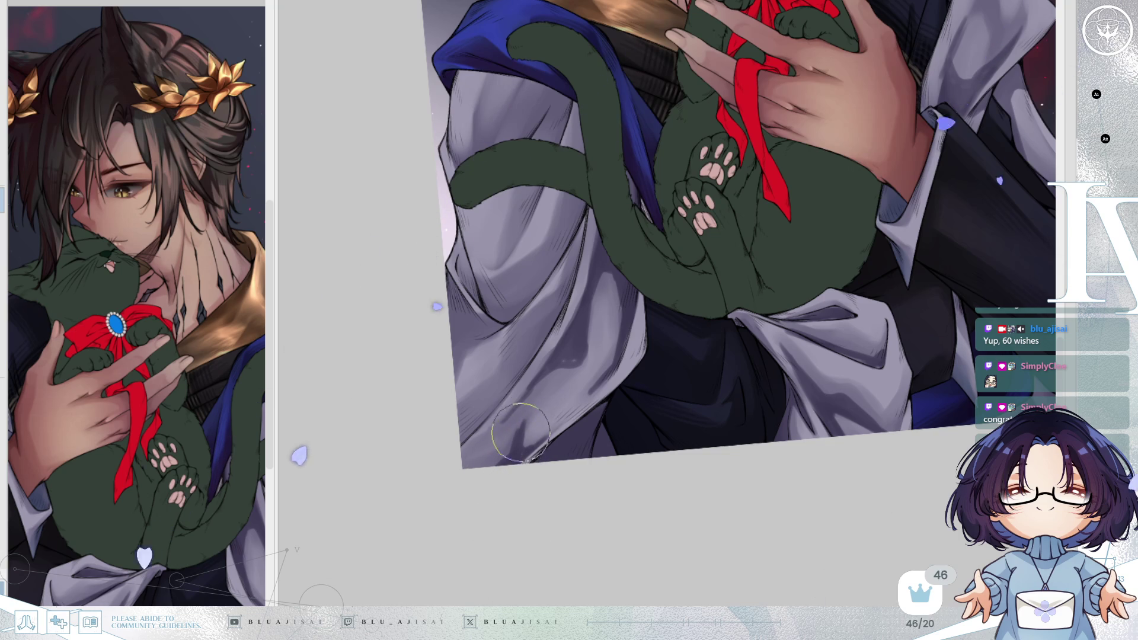
drag(528, 409, 531, 432)
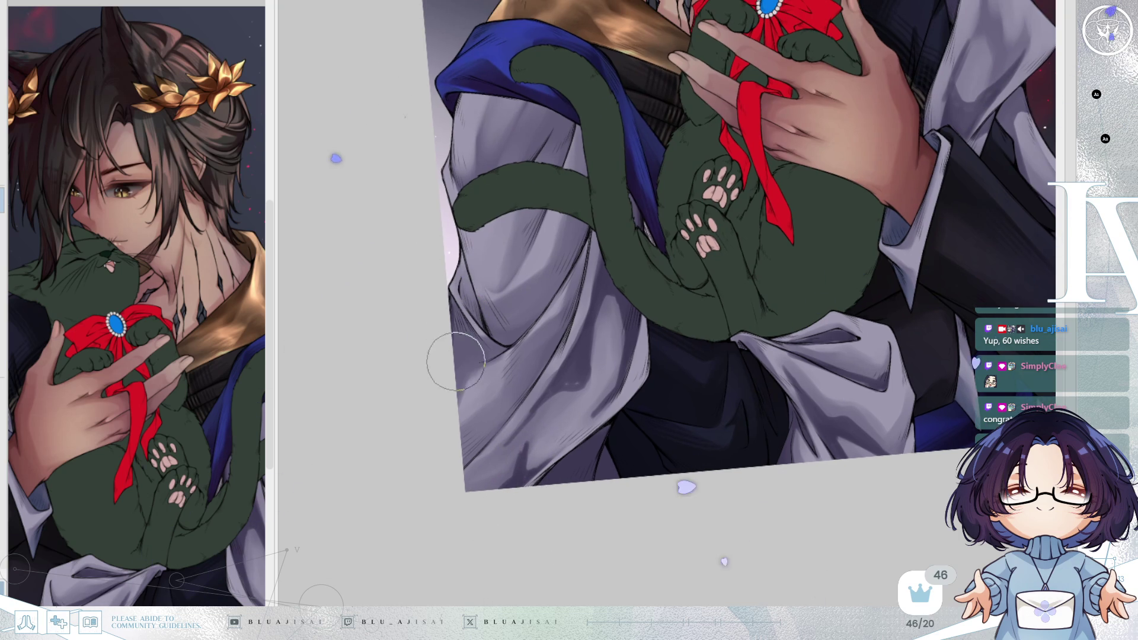
key(h)
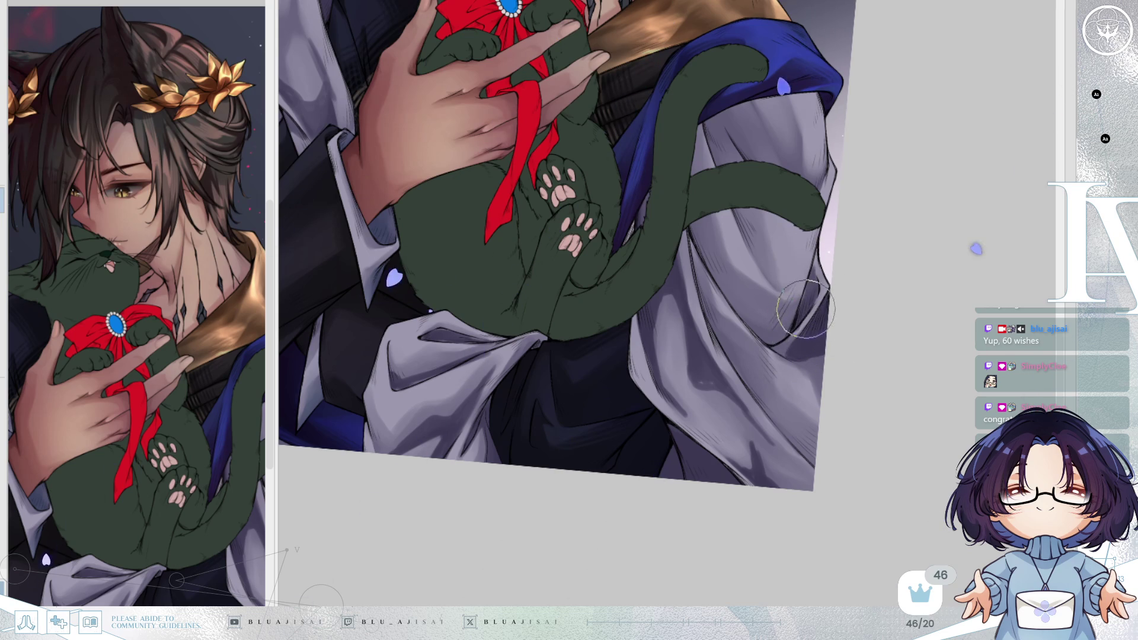
key(End)
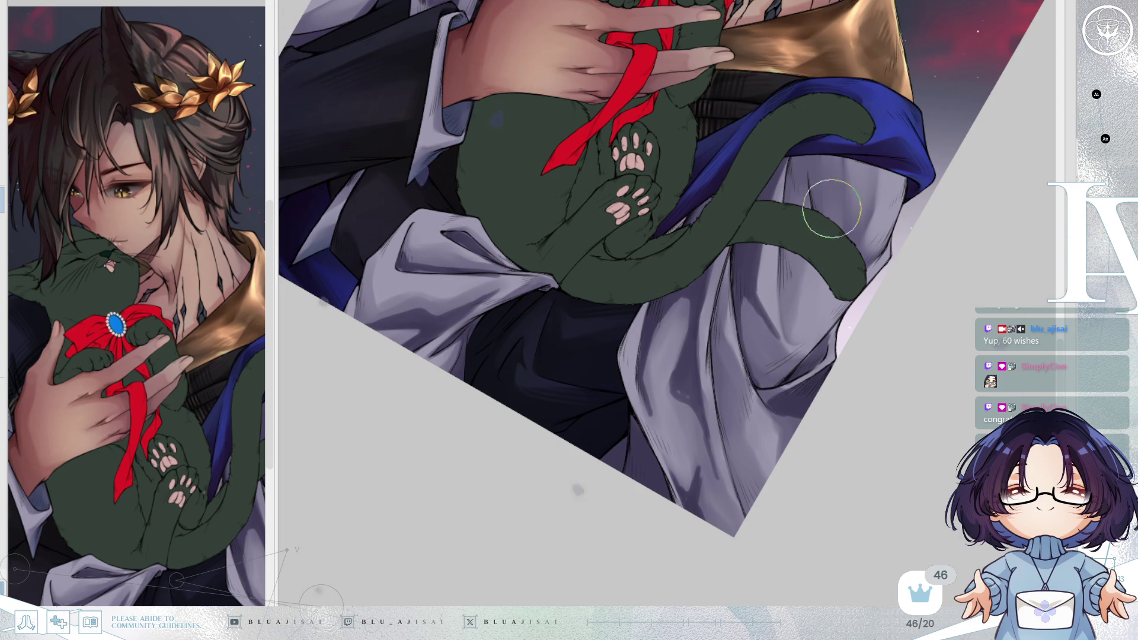
Rotate the view back to level and fit the whole illustration on screen
key(Delete)
key(Delete)
key(Delete)
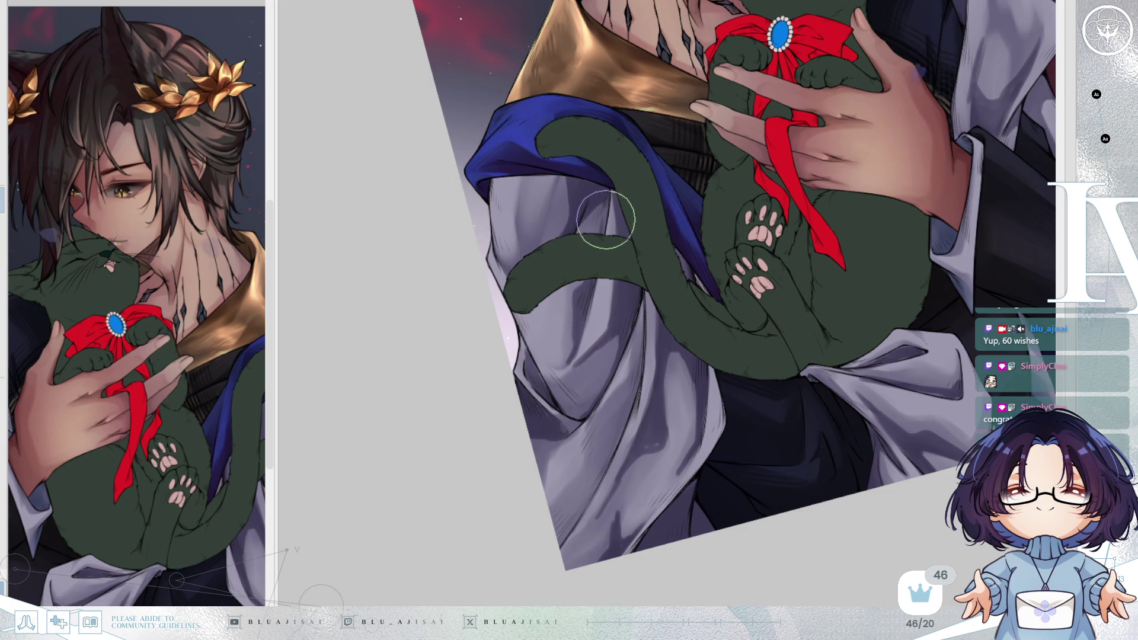
mouse_move(630, 272)
mouse_down()
mouse_move(814, 252)
mouse_move(851, 333)
mouse_move(835, 301)
mouse_move(908, 381)
mouse_up()
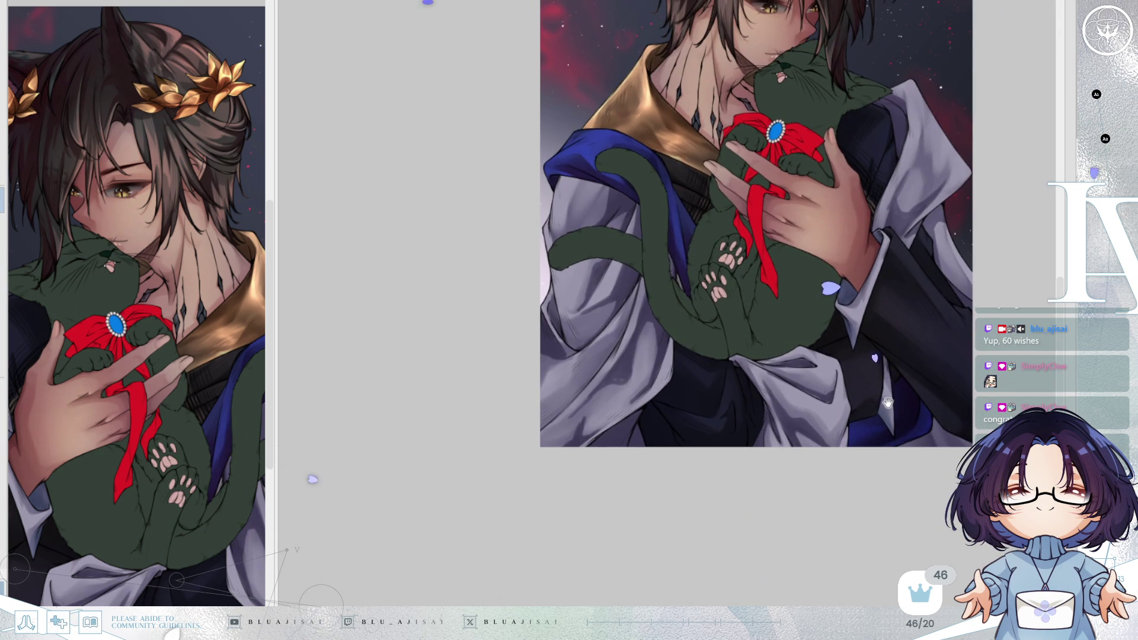
mouse_move(726, 408)
mouse_down()
mouse_move(803, 314)
mouse_move(640, 303)
mouse_up()
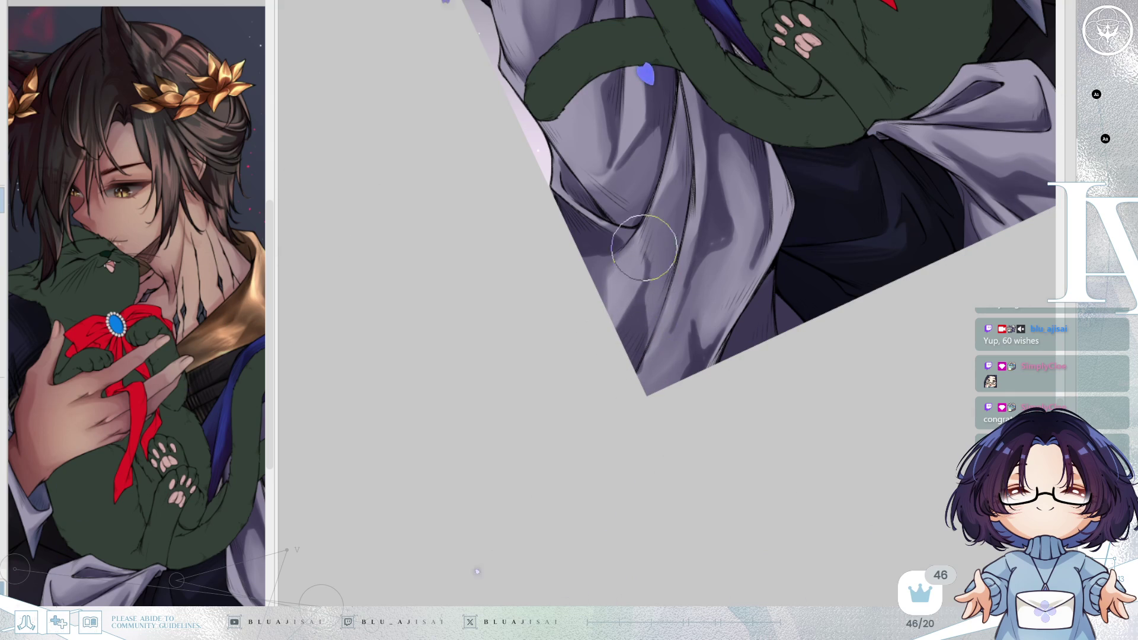
key(ctrl+0)
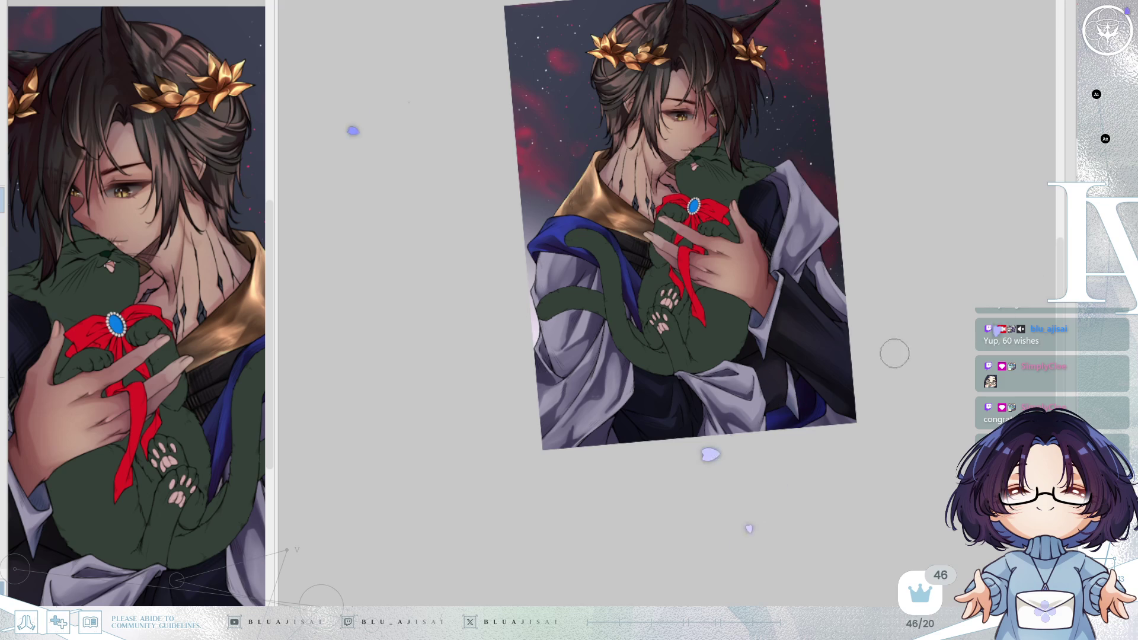
Zoom in on the cat and hands, centre the sleeve, and tilt the canvas along it
scroll(881, 195, up, 3)
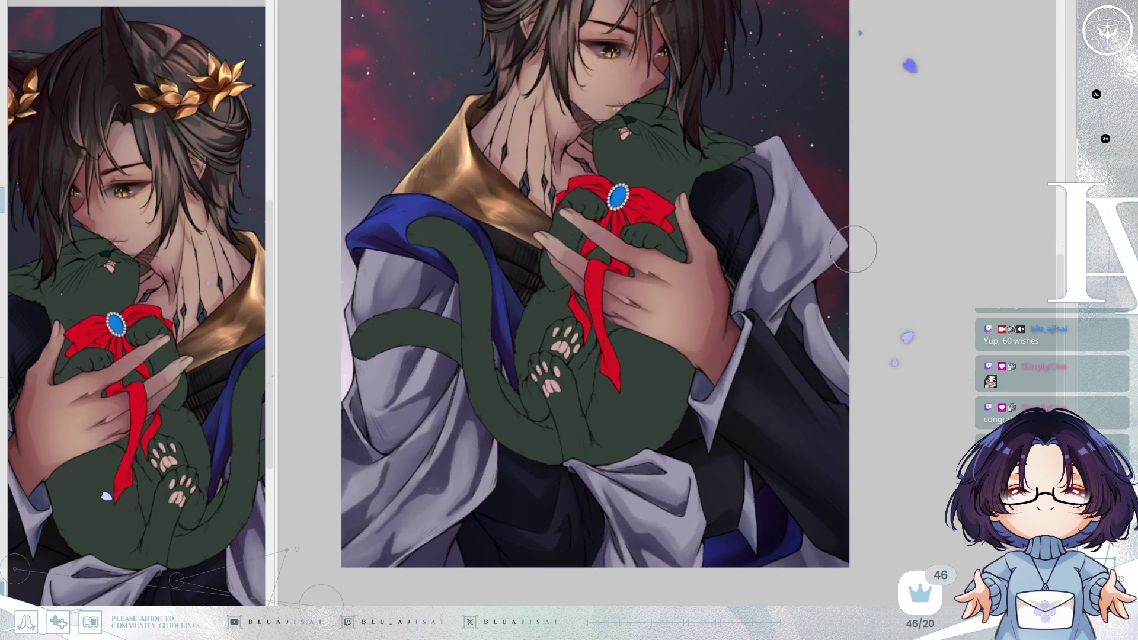
drag(751, 323, 775, 369)
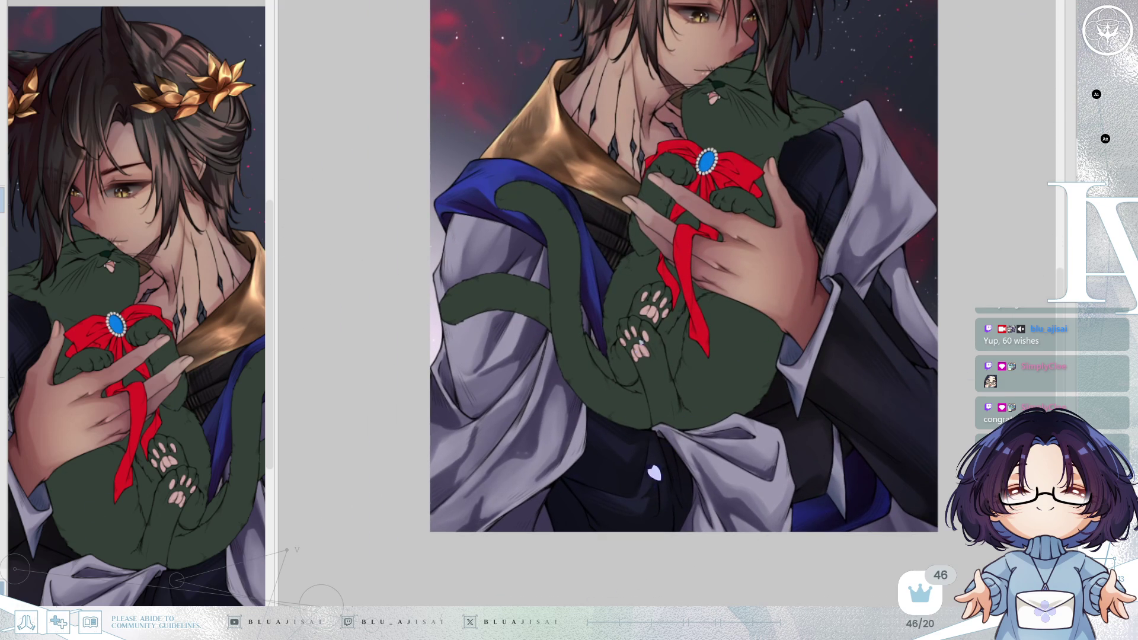
scroll(586, 219, up, 3)
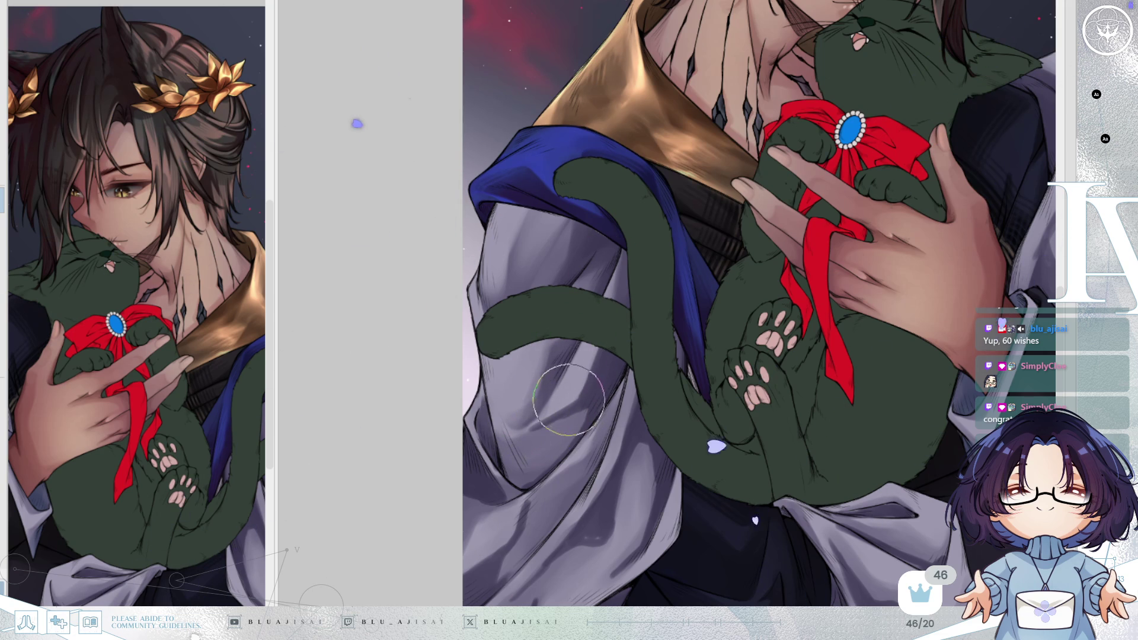
drag(646, 406, 577, 328)
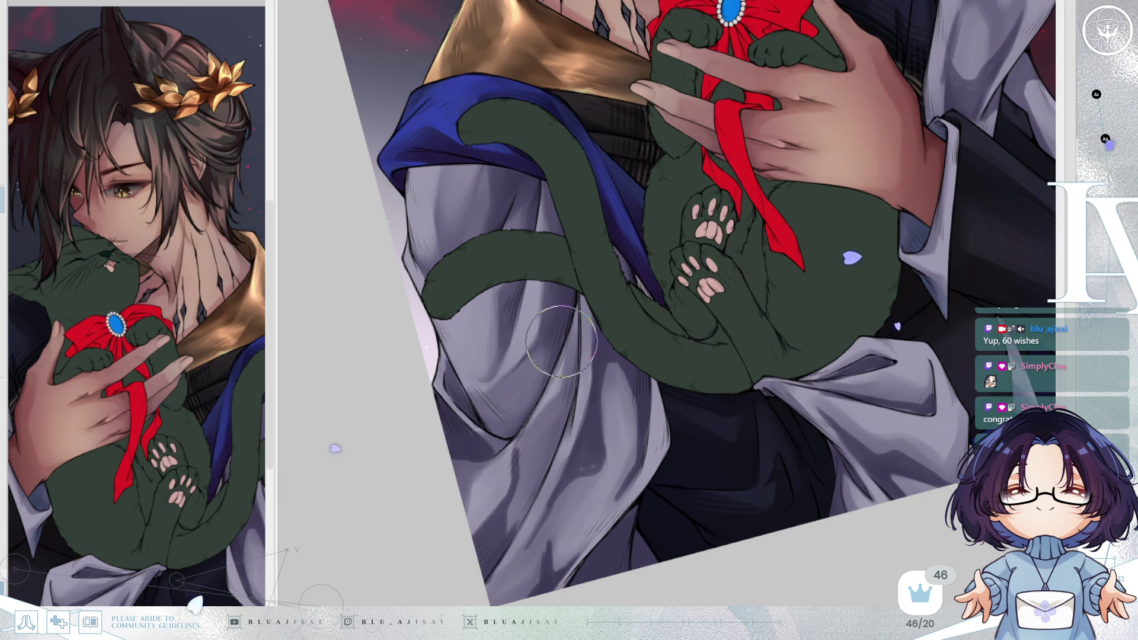
Rotate the view back and forth and pan onto the robe fold beneath the tail
key(minus)
key(minus)
drag(486, 305, 432, 285)
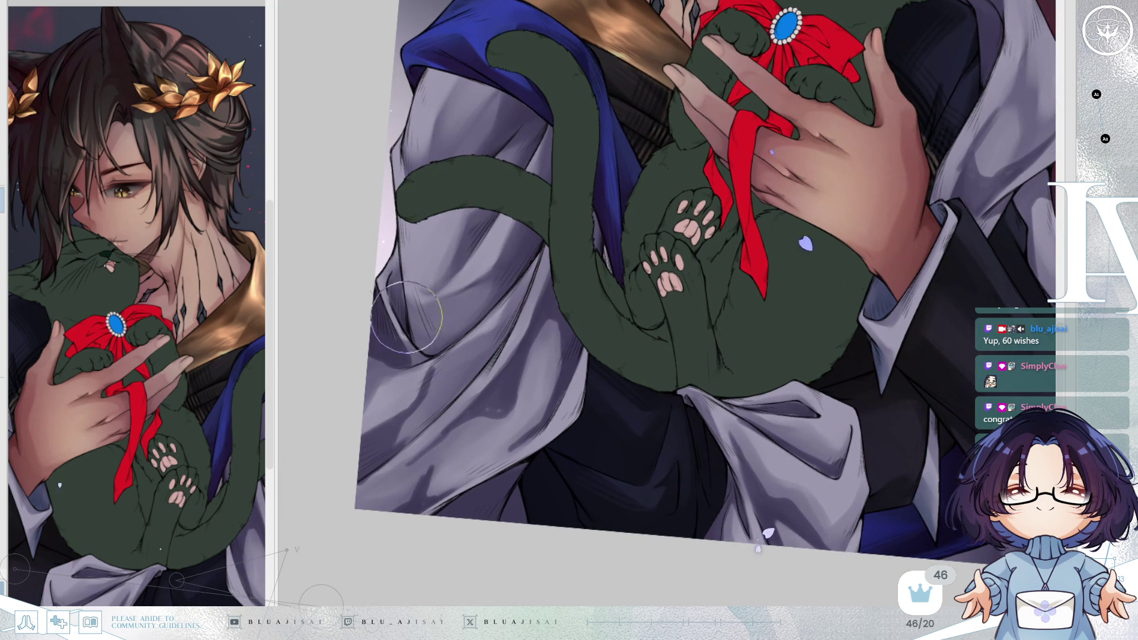
key(minus)
key(minus)
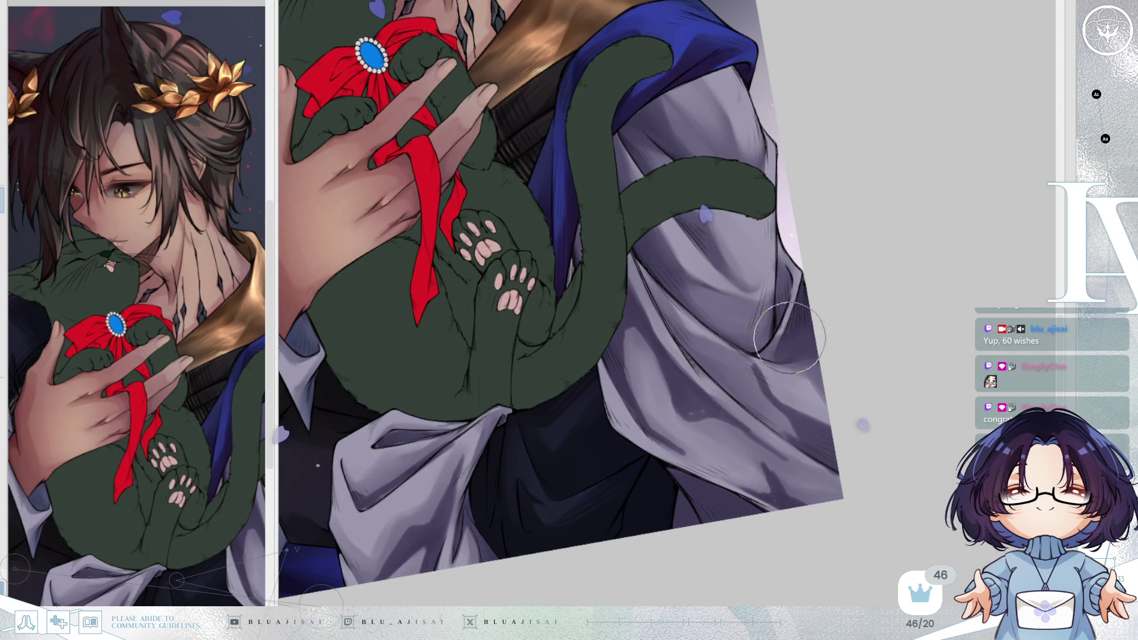
key(asciicircum)
key(asciicircum)
key(asciicircum)
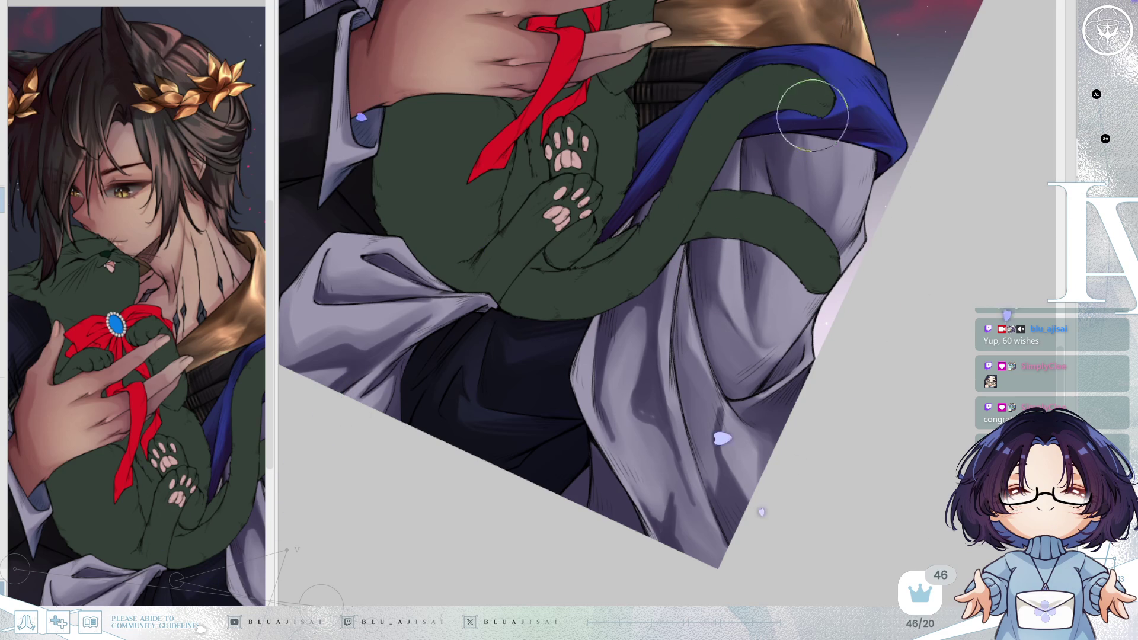
key(asciicircum)
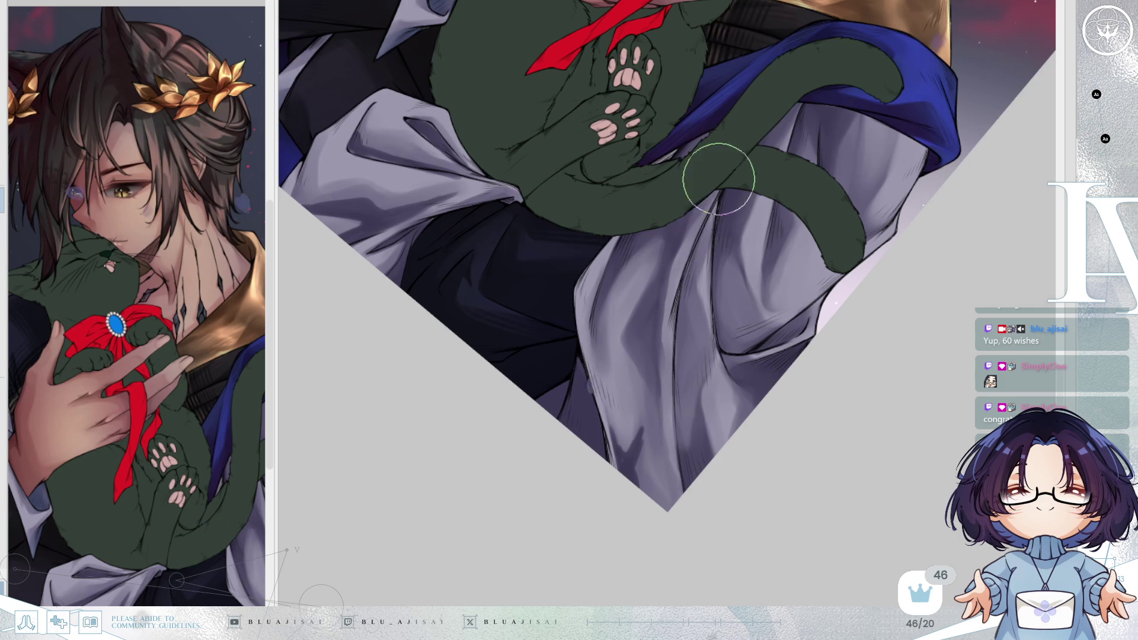
Mirror and partly unrotate the view, then move onto the dark jacket below the cat
key(h)
drag(847, 168, 655, 331)
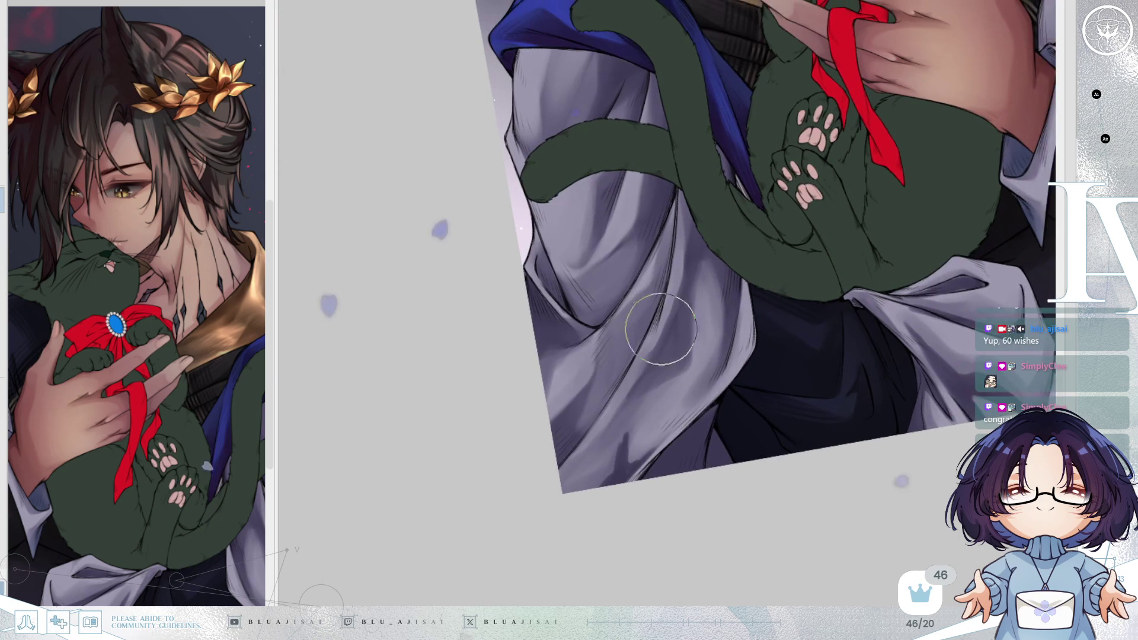
drag(724, 279, 666, 266)
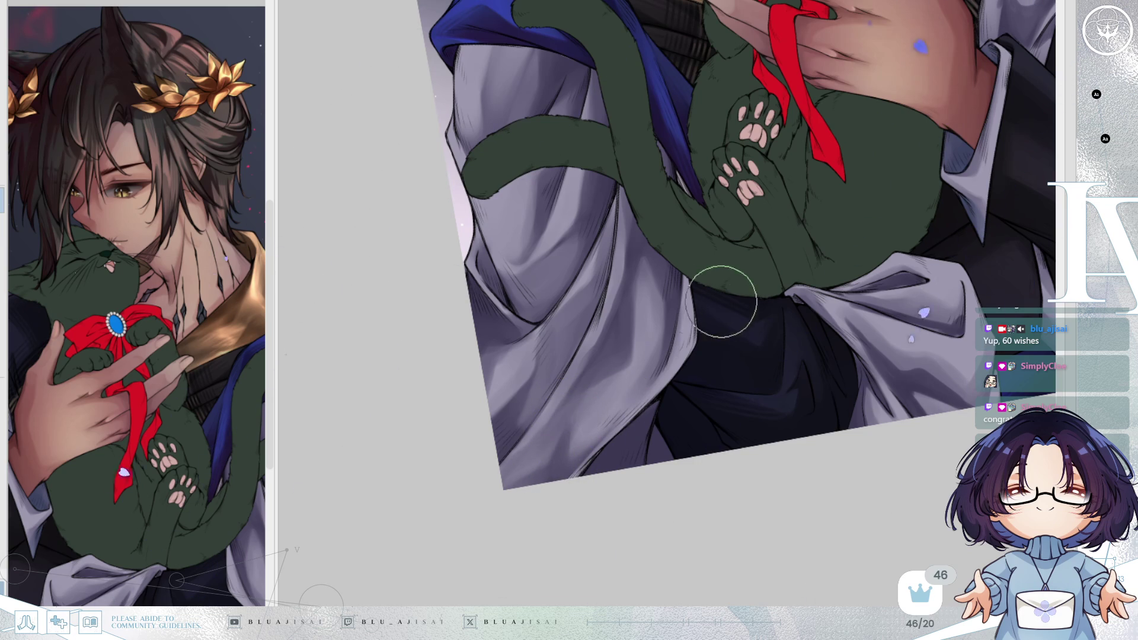
mouse_move(759, 319)
mouse_down()
mouse_move(800, 253)
mouse_move(796, 335)
mouse_move(791, 292)
mouse_move(712, 217)
mouse_move(683, 271)
mouse_move(768, 251)
mouse_move(660, 332)
mouse_up()
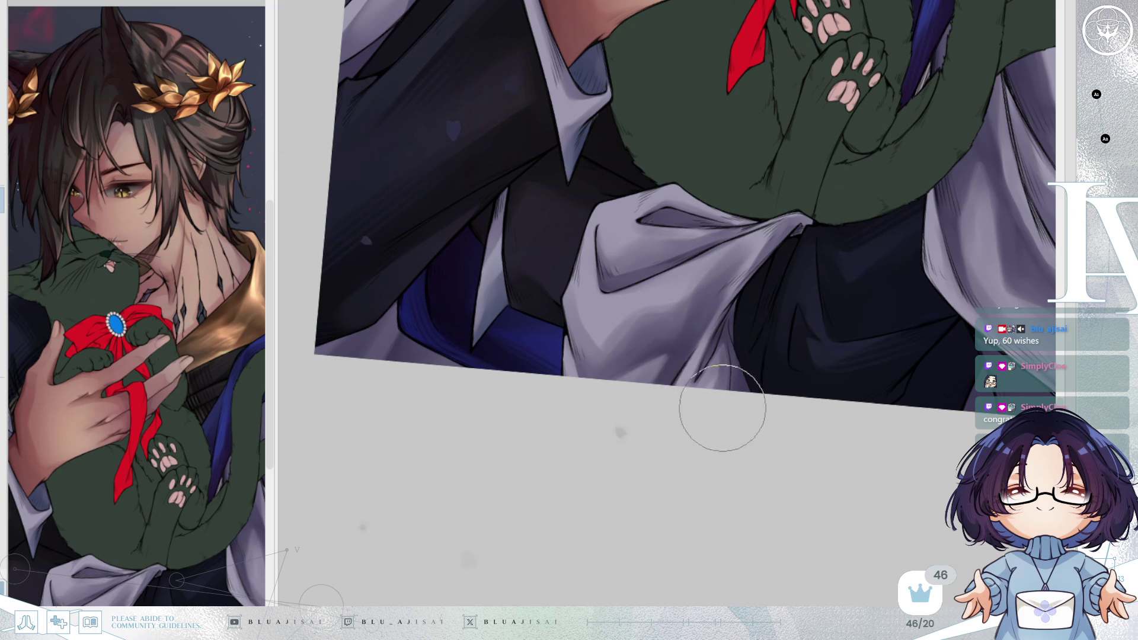
Zoom in and rotate toward the collar, then blend its lavender-gray shading smooth
scroll(777, 308, up, 3)
scroll(777, 308, up, 5)
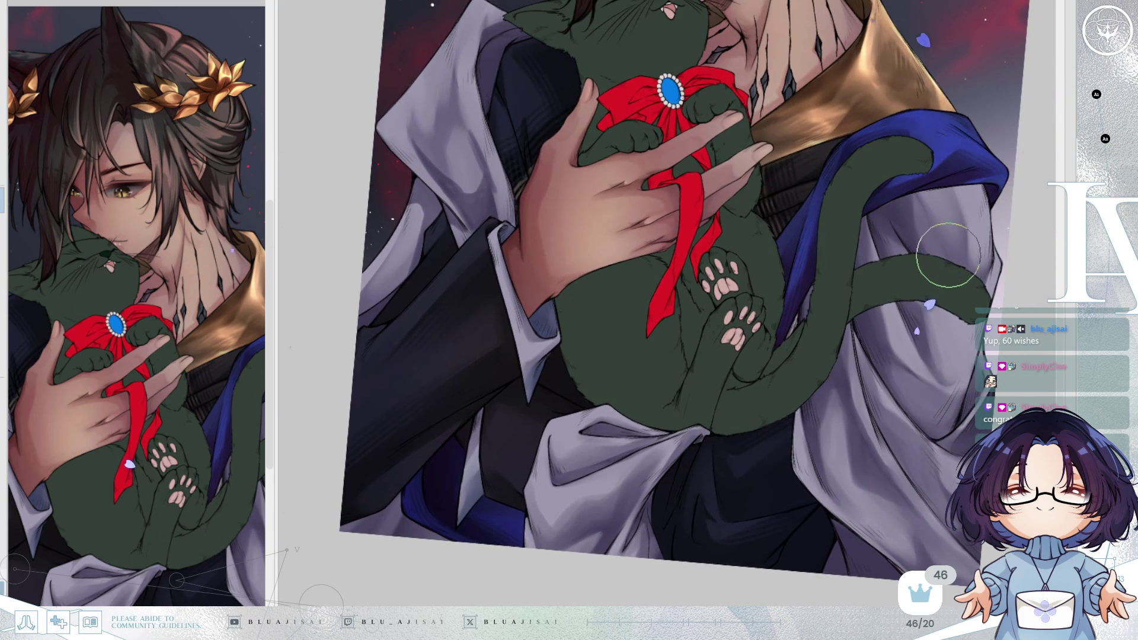
drag(949, 254, 943, 258)
scroll(643, 255, up, 3)
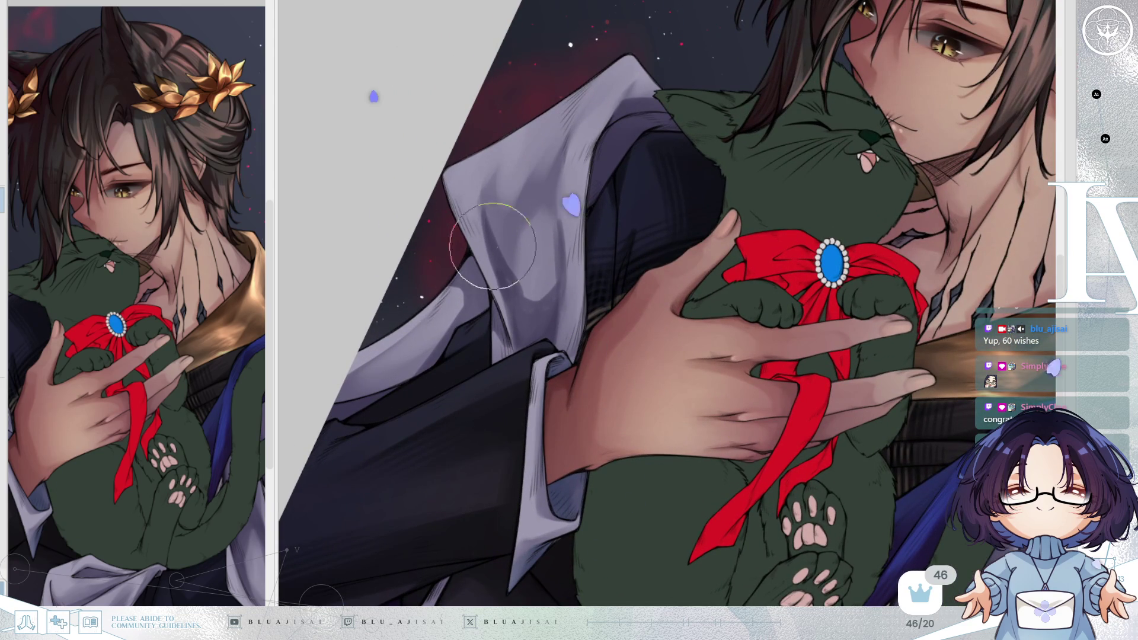
mouse_move(520, 283)
mouse_down()
mouse_move(510, 264)
mouse_move(522, 320)
mouse_move(501, 349)
mouse_move(505, 372)
mouse_move(546, 241)
mouse_move(553, 262)
mouse_move(548, 195)
mouse_move(544, 221)
mouse_move(579, 255)
mouse_move(567, 318)
mouse_up()
Mirror the view to check proportions, then bring the cat's bow and hand into view
key(h)
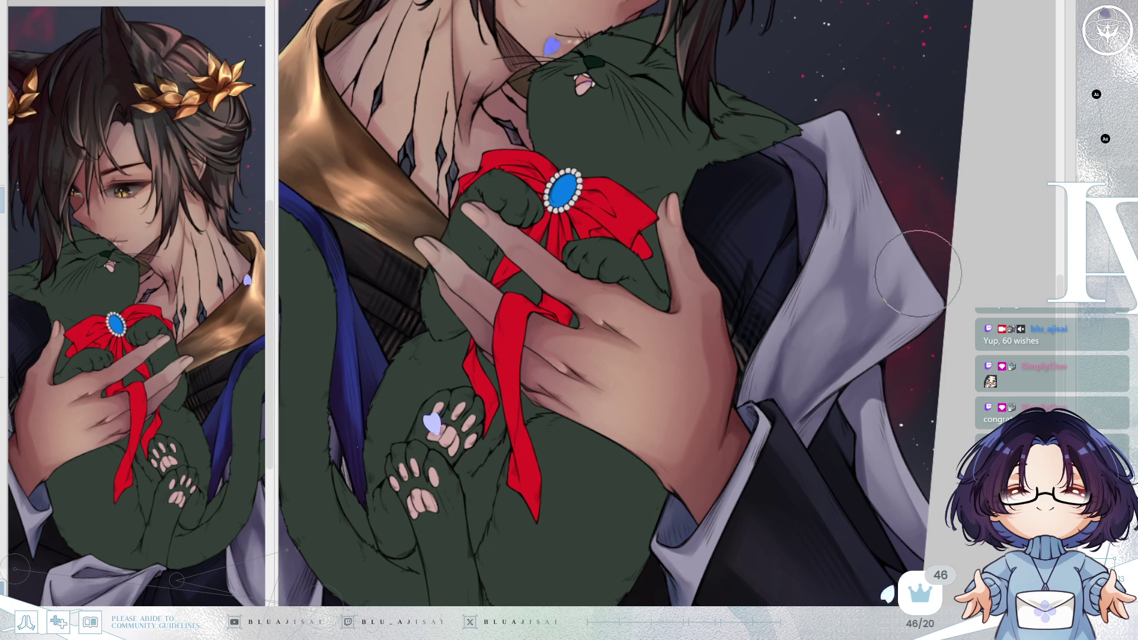
scroll(920, 277, down, 3)
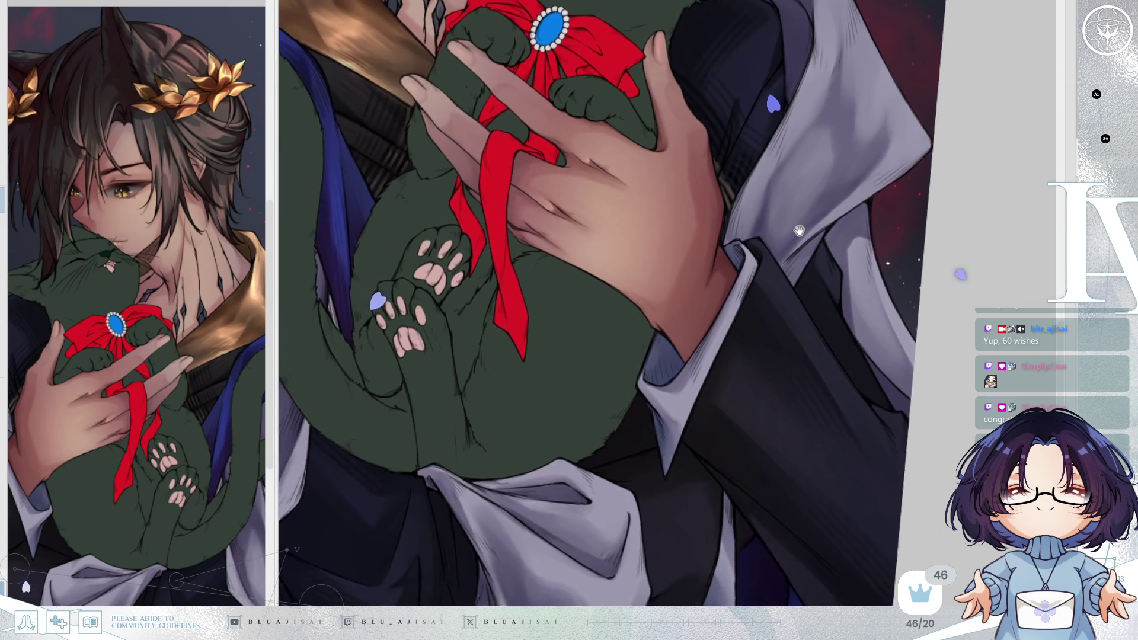
drag(838, 254, 791, 281)
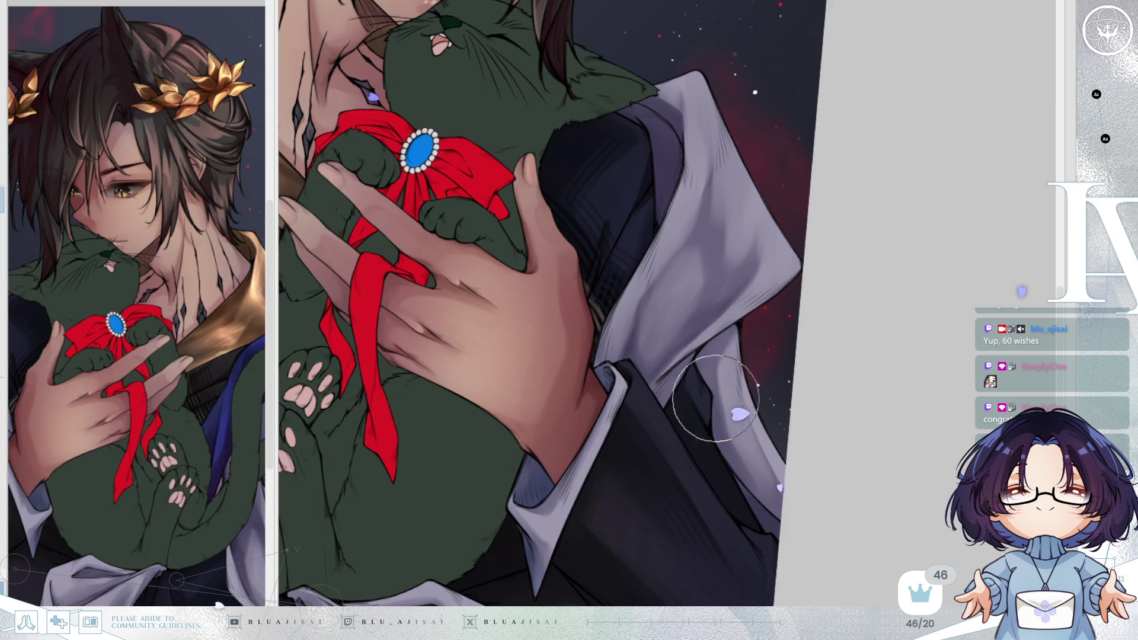
Touch up the white lapel beside the cat, mirroring the view to compare
key(h)
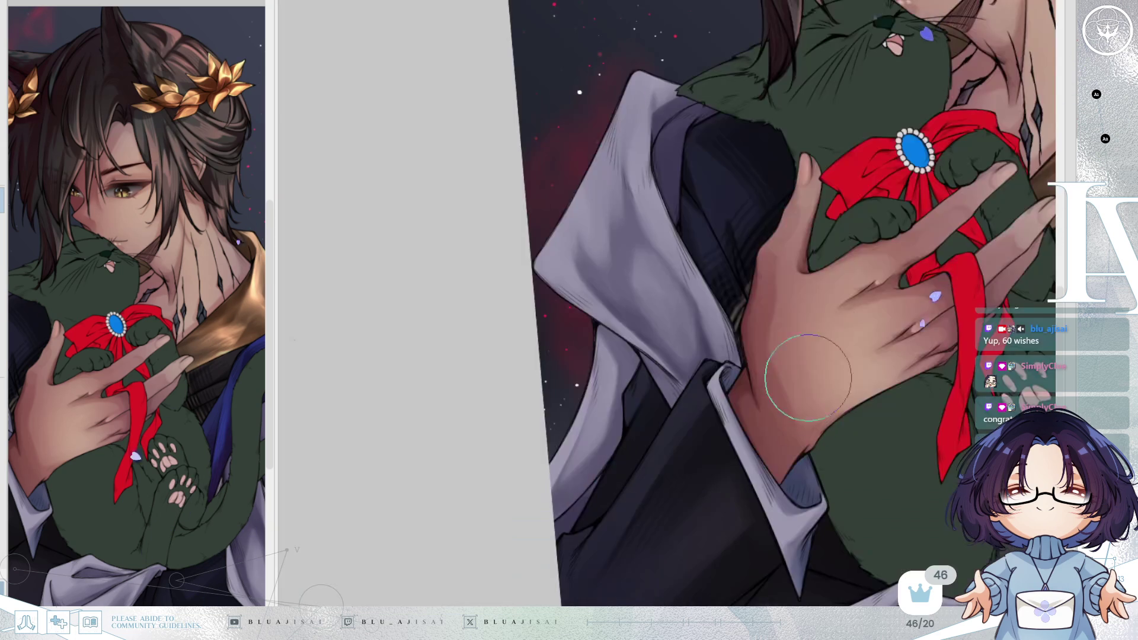
scroll(840, 302, down, 2)
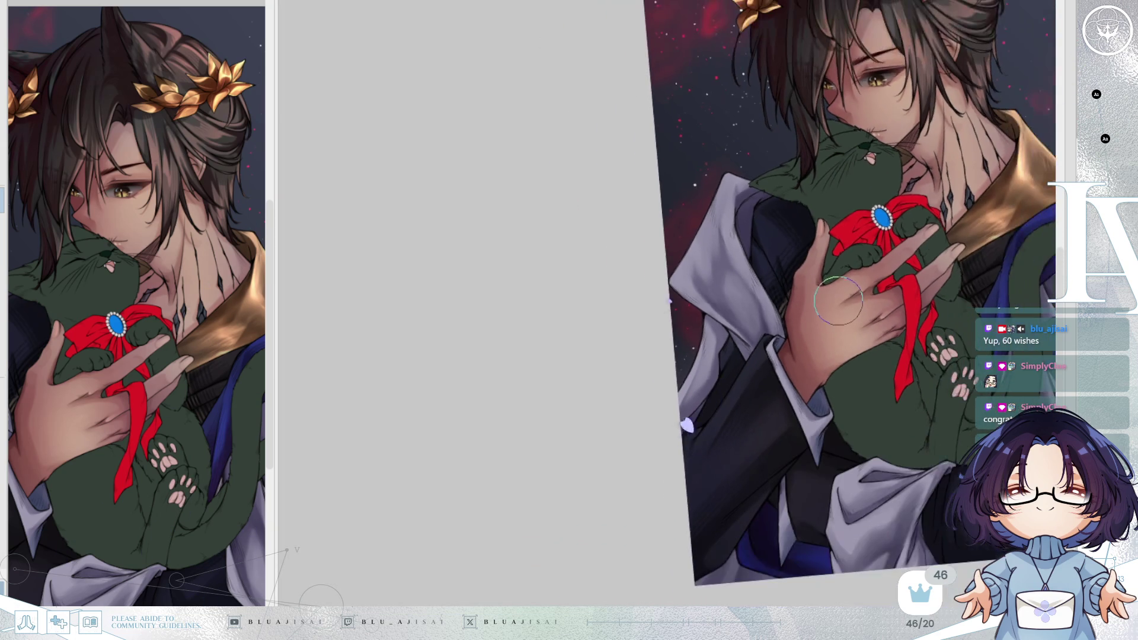
scroll(923, 288, up, 4)
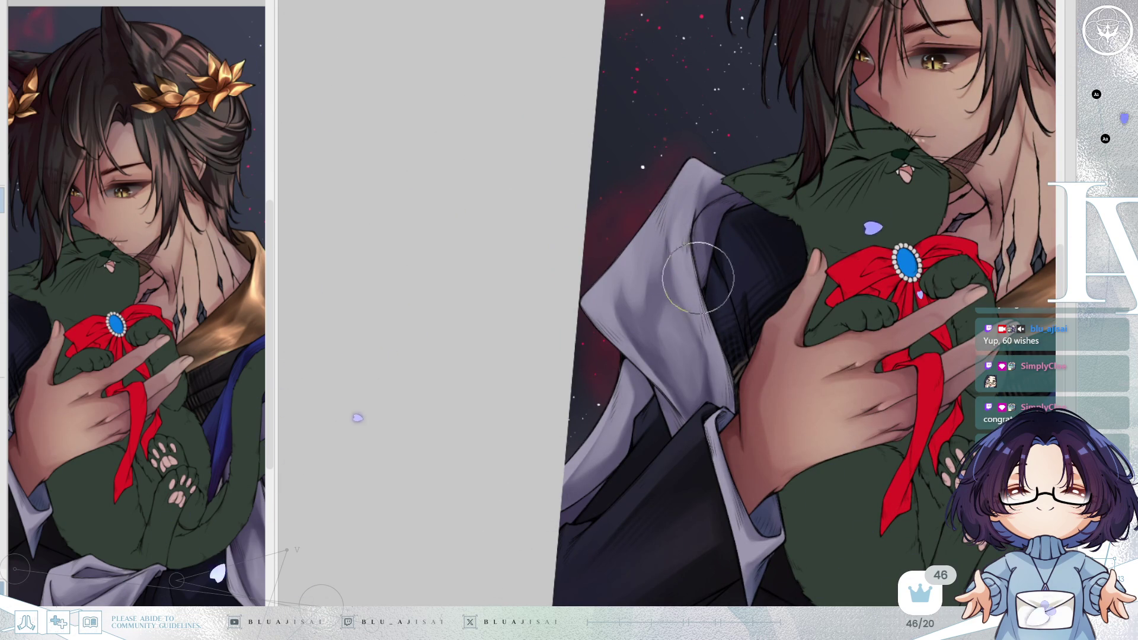
key(h)
key(h)
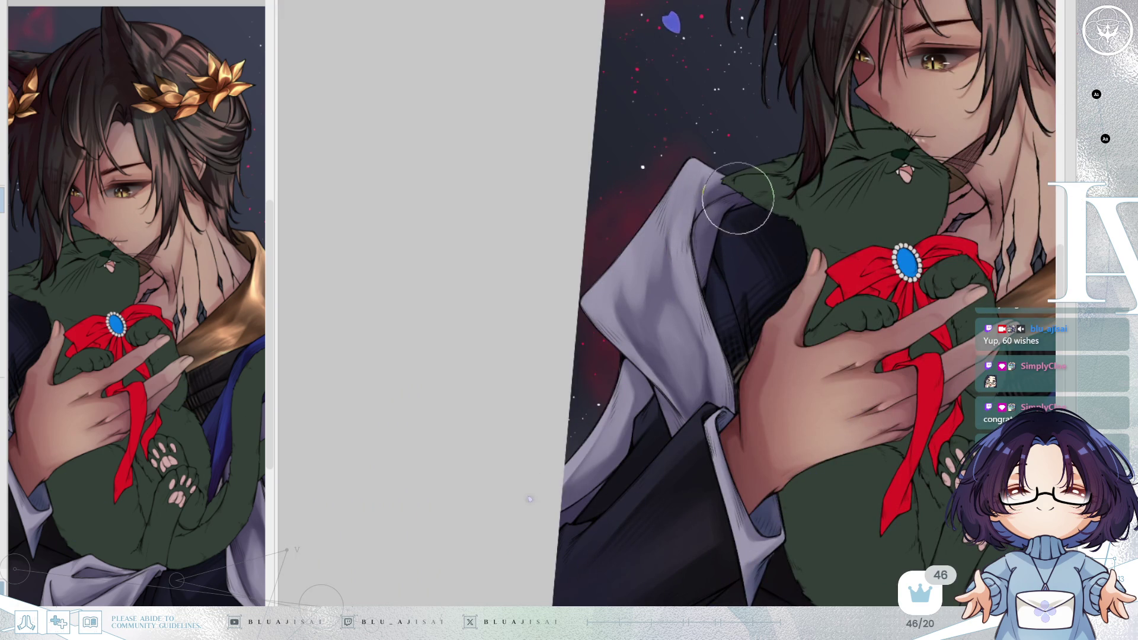
Zoom out, straighten the canvas upright, and bring the head and laurel crown into view
key(ctrl+minus)
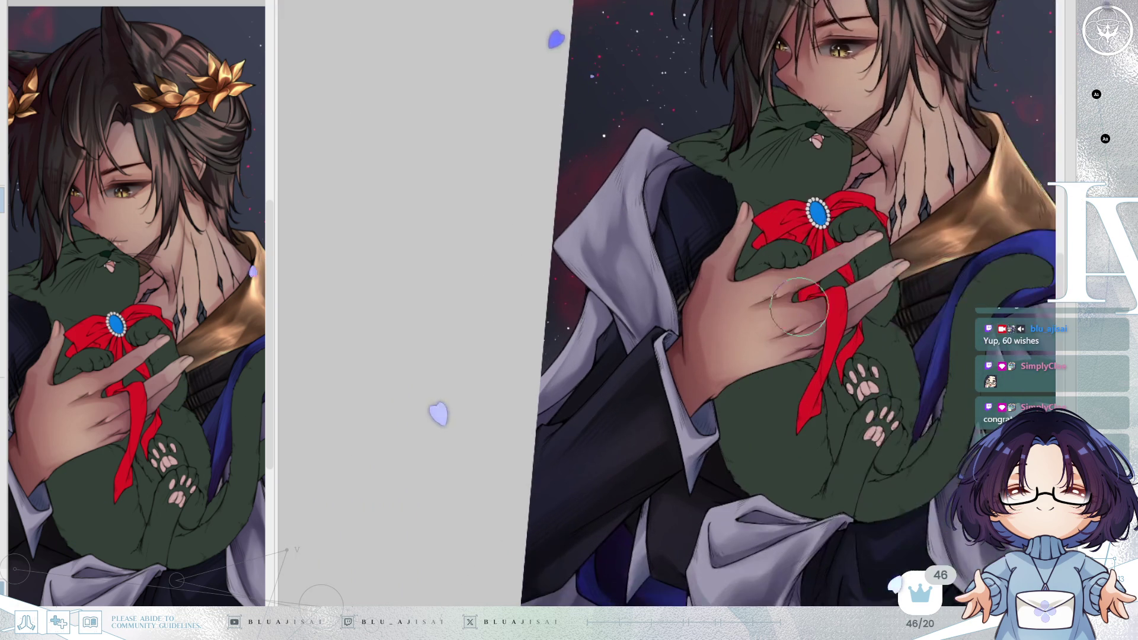
key(ctrl+minus)
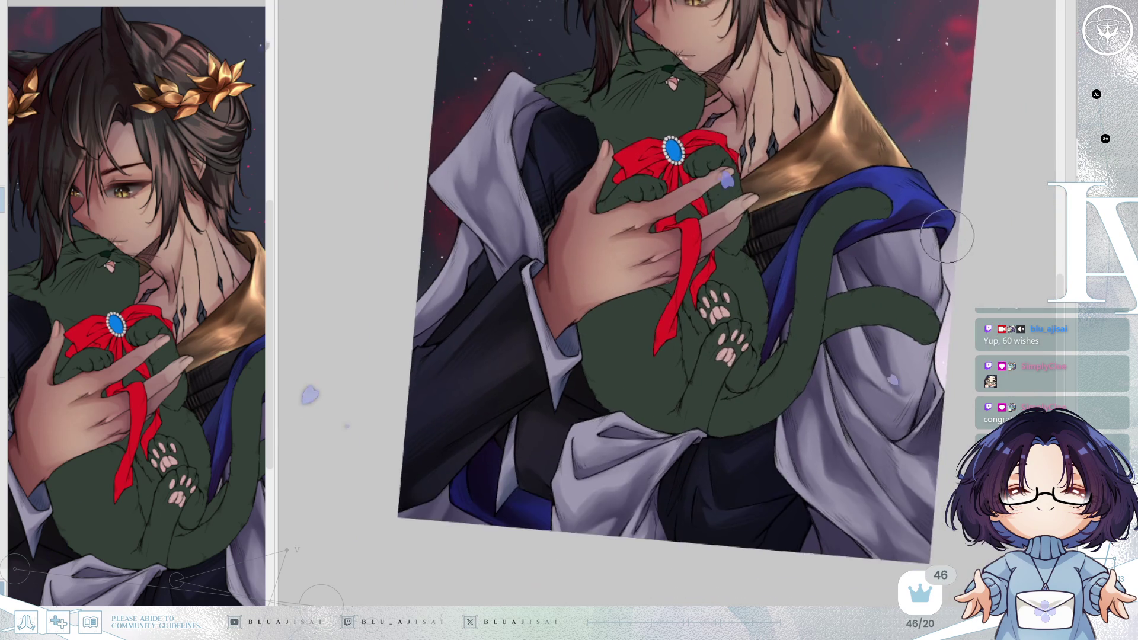
key(Delete)
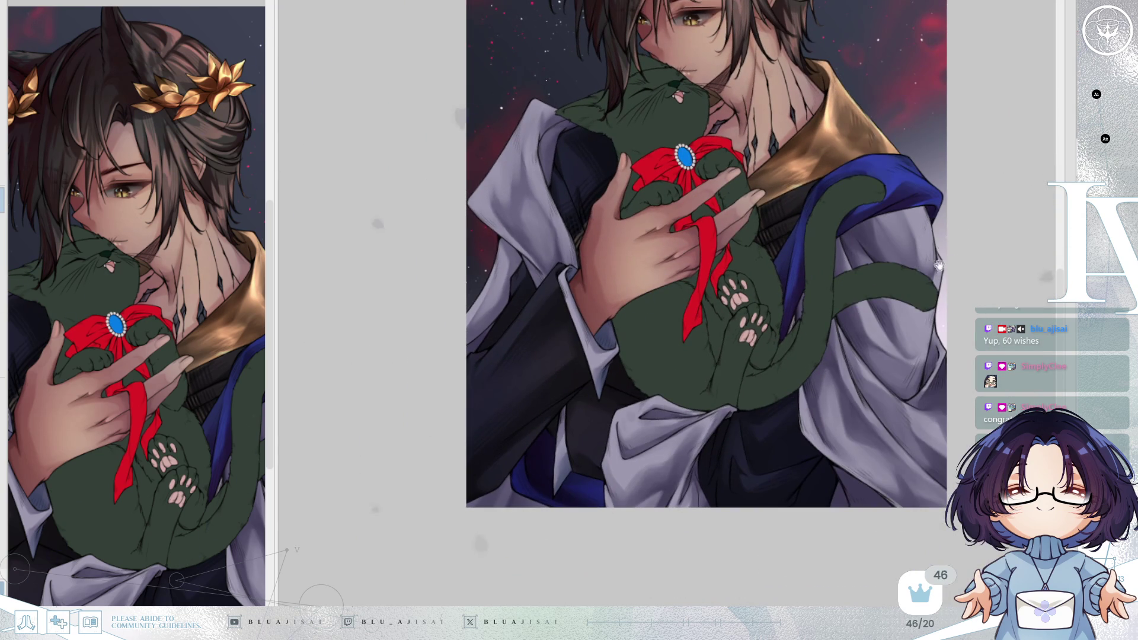
drag(940, 245, 910, 380)
key(h)
key(h)
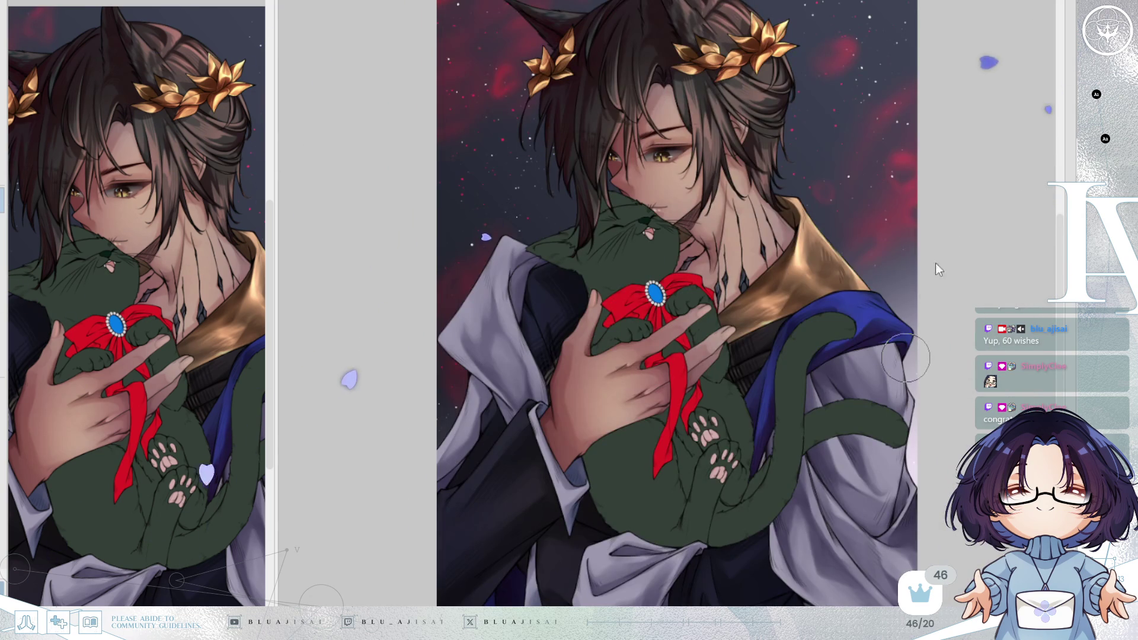
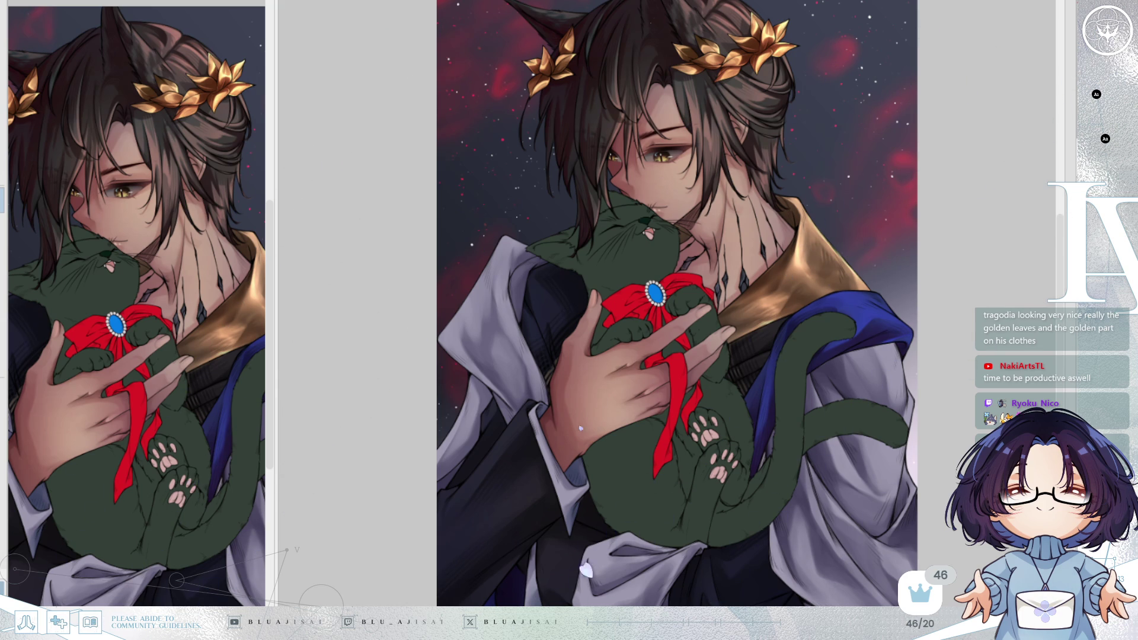
Fit the whole painting to the window, then zoom in on the cat and the man's face
key(ctrl+0)
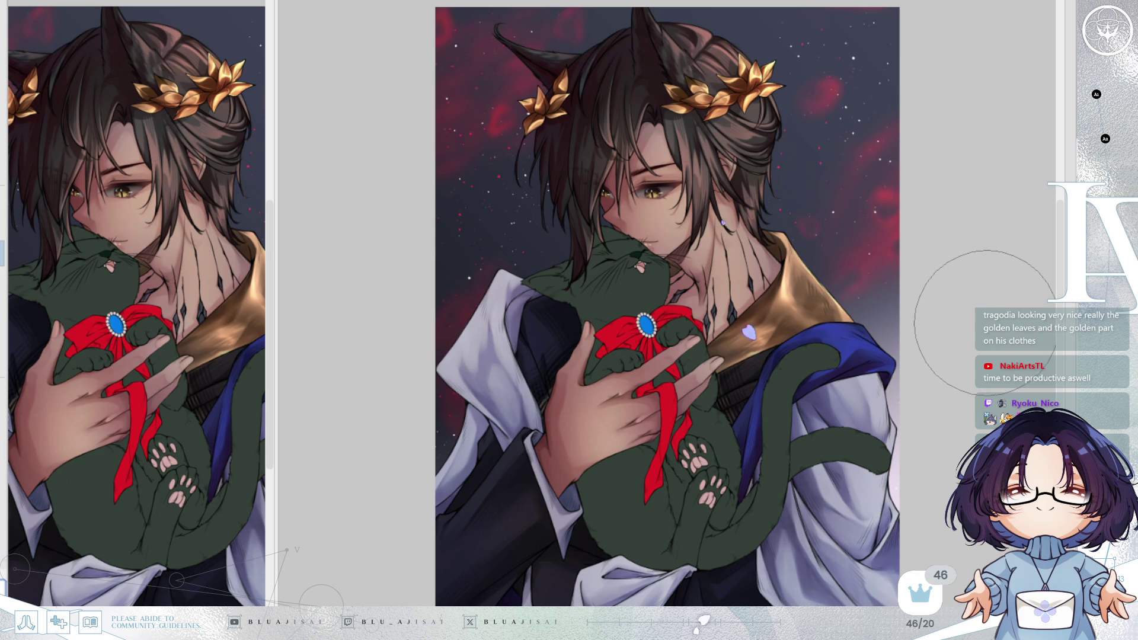
scroll(975, 367, down, 2)
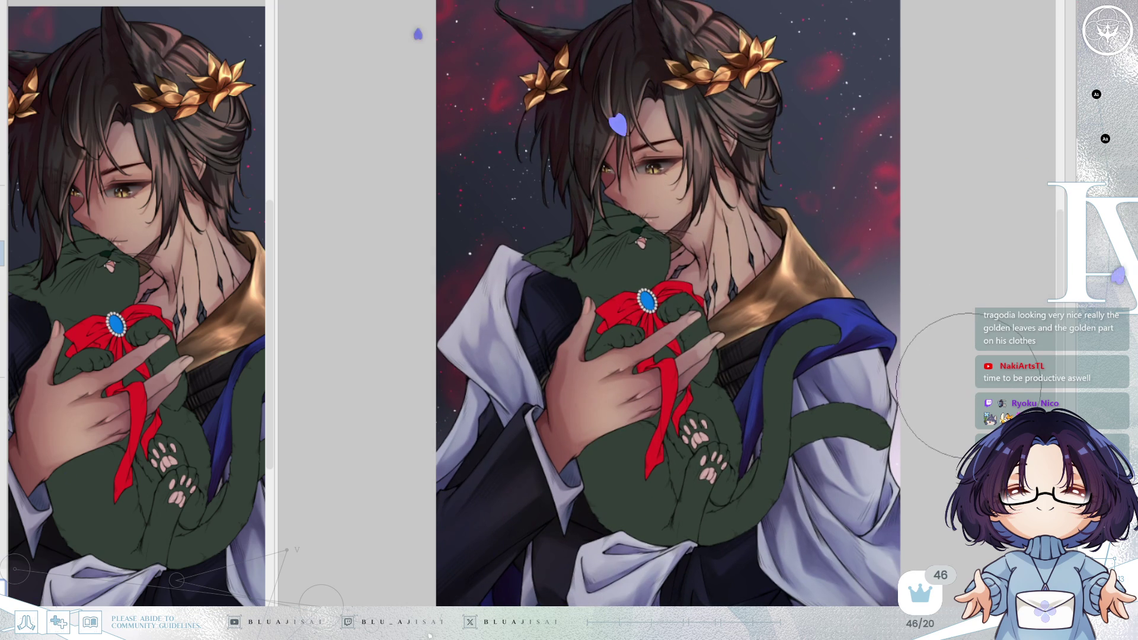
scroll(972, 385, up, 1)
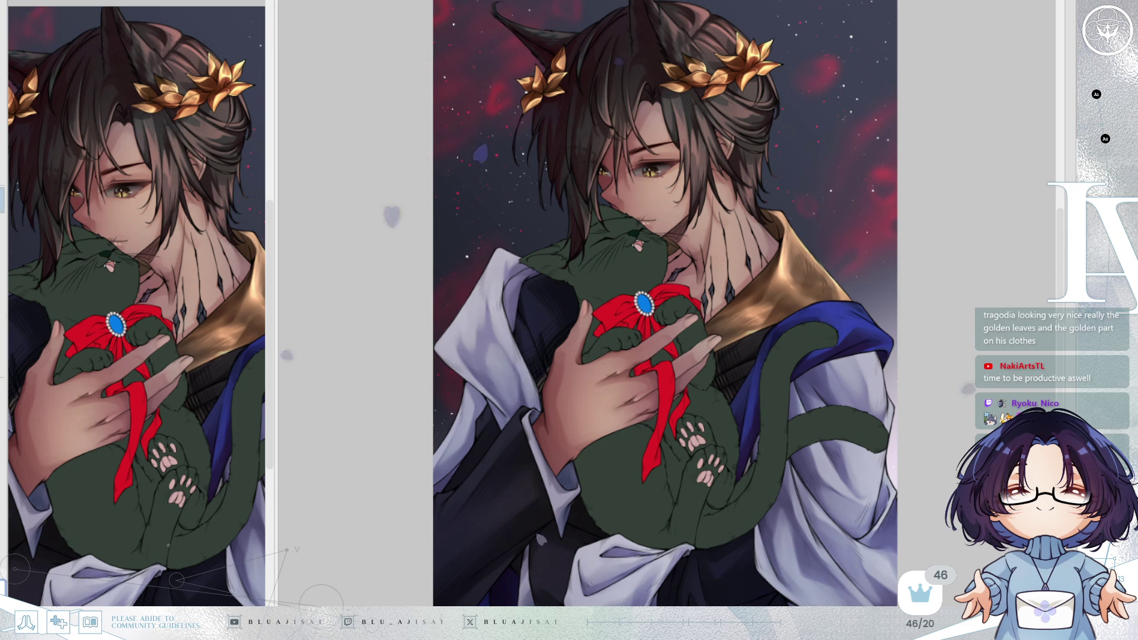
scroll(604, 285, up, 3)
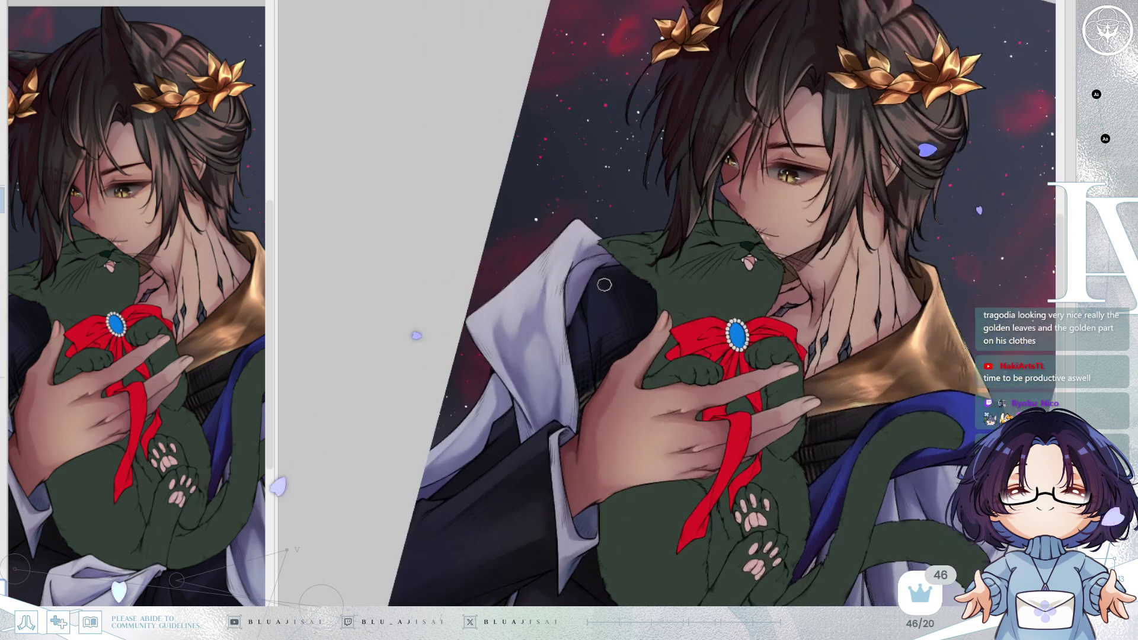
Zoom in closer, then pan and tilt the view down to the sleeve cuff and hind paws
scroll(601, 286, up, 2)
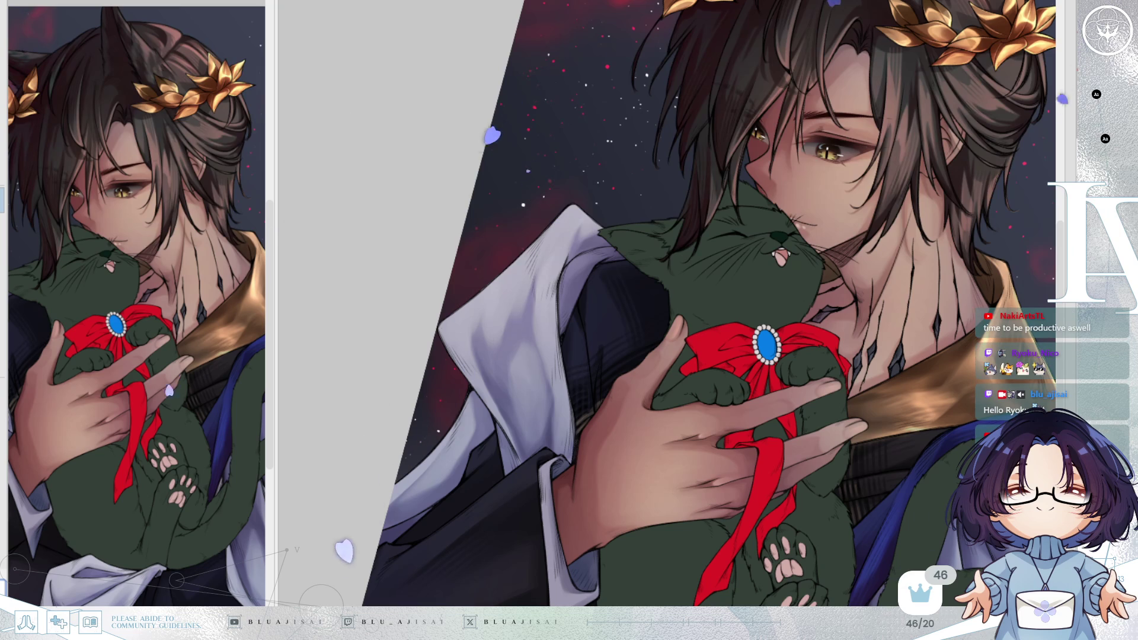
scroll(542, 197, up, 1)
scroll(528, 278, up, 2)
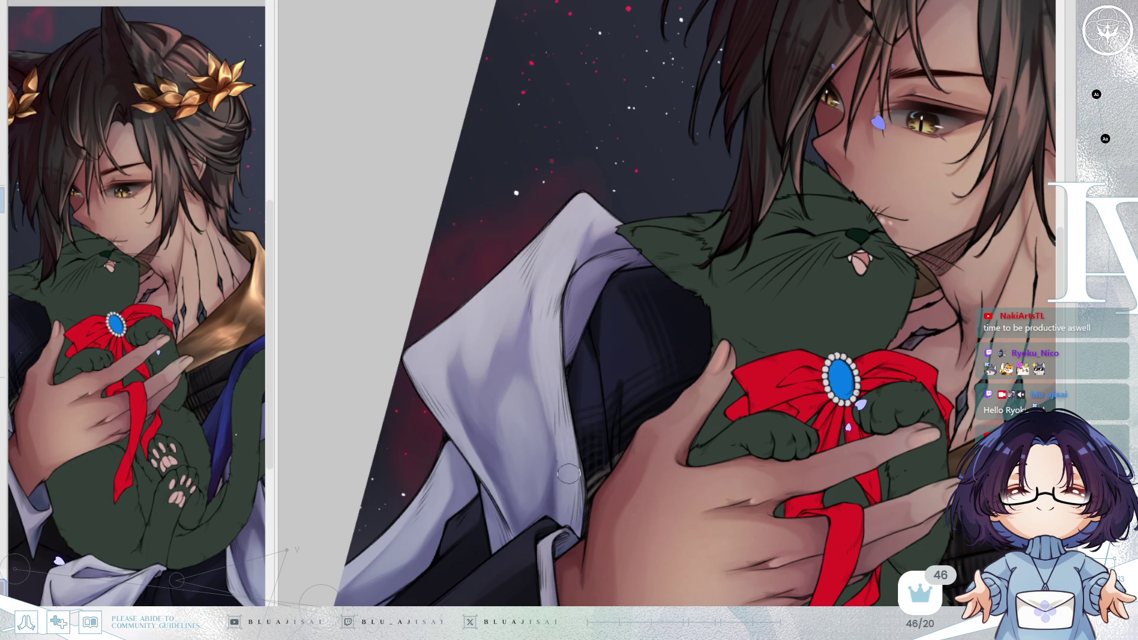
drag(505, 352, 556, 336)
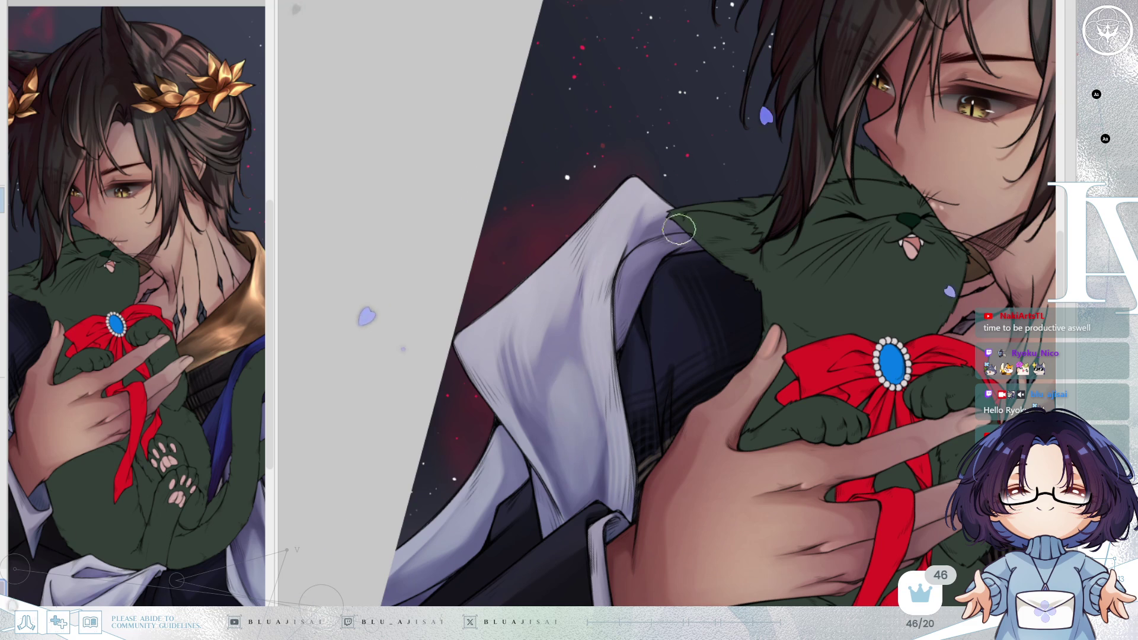
drag(709, 230, 588, 311)
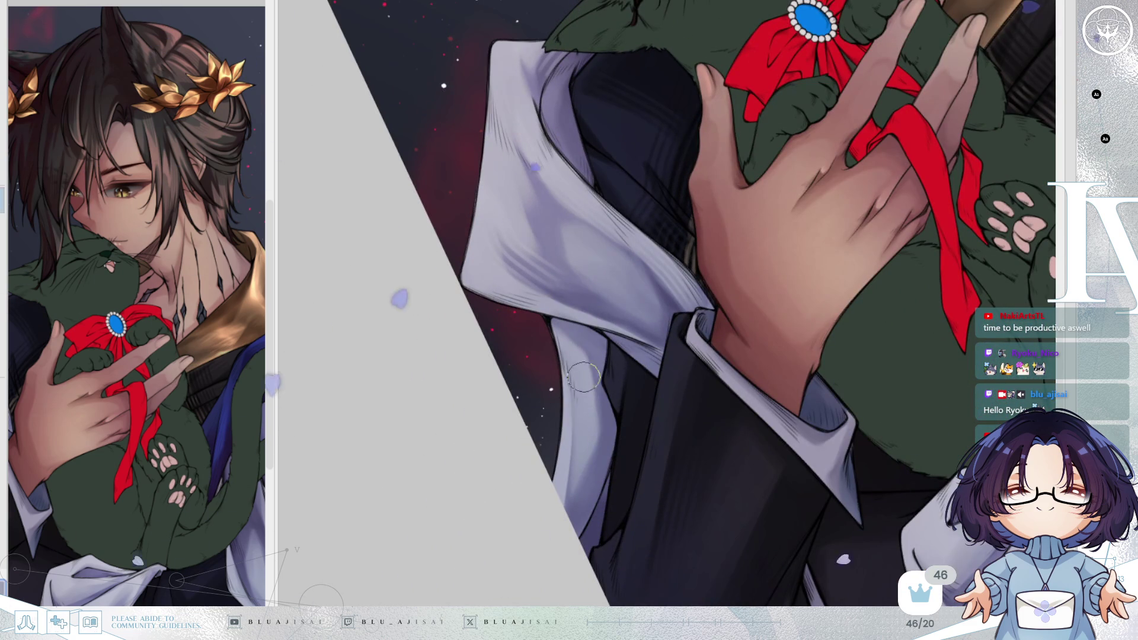
mouse_move(812, 326)
mouse_down()
mouse_move(761, 274)
mouse_move(813, 336)
mouse_move(736, 246)
mouse_up()
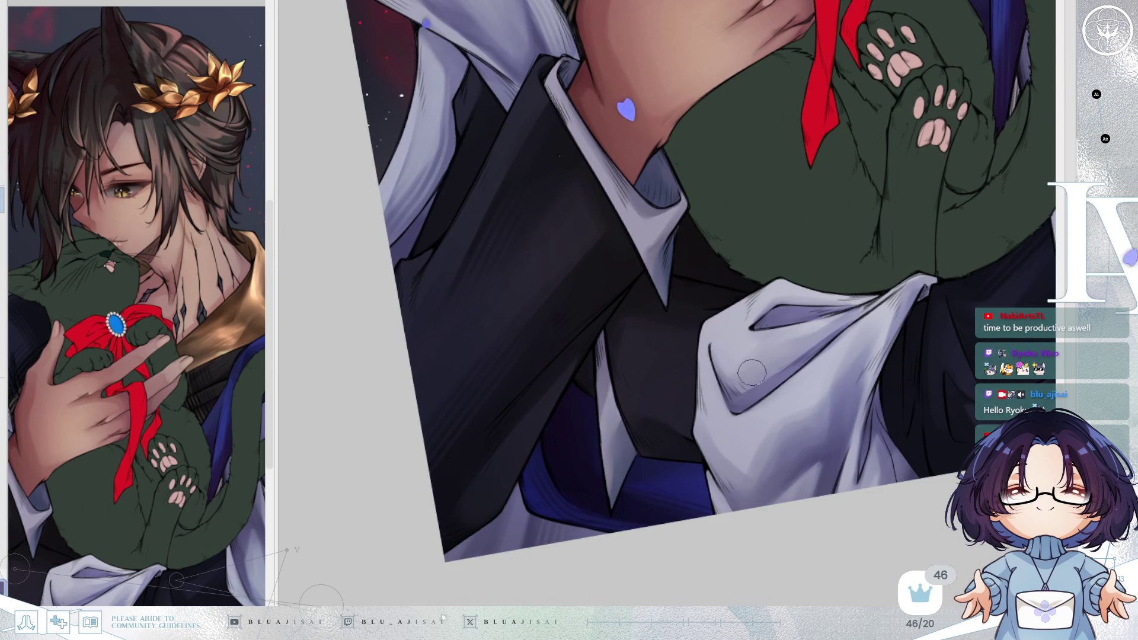
Rotate and pan the close-up along the white robe and the cat's tail, then zoom out to the full picture
mouse_move(769, 377)
mouse_down()
mouse_move(646, 374)
mouse_move(790, 324)
mouse_move(782, 335)
mouse_up()
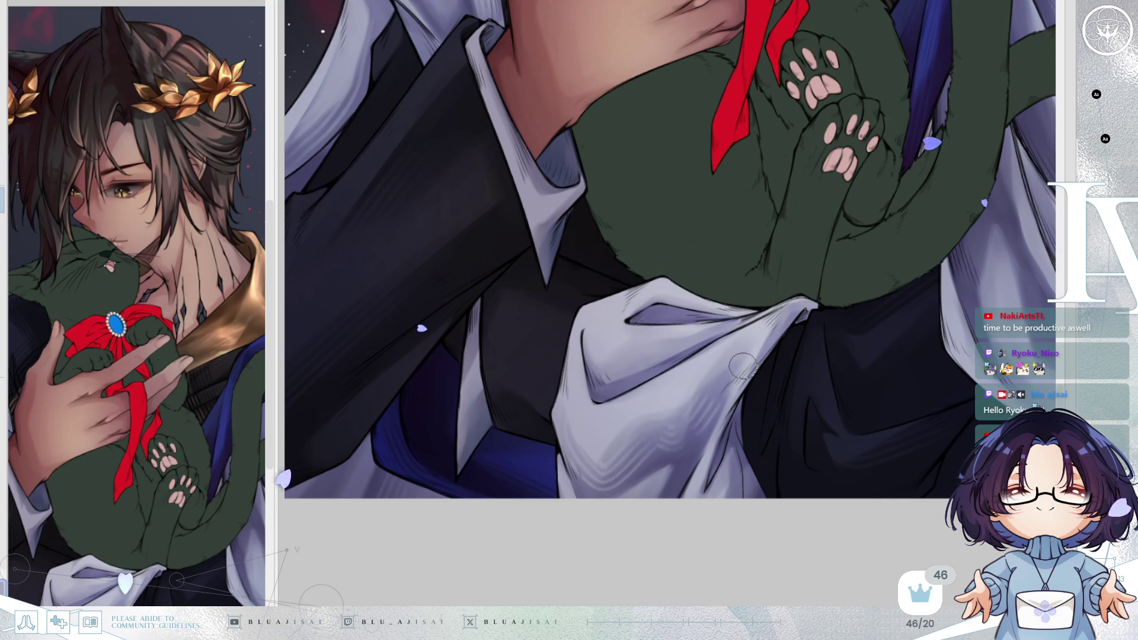
mouse_move(830, 350)
mouse_down()
mouse_move(771, 314)
mouse_move(646, 298)
mouse_up()
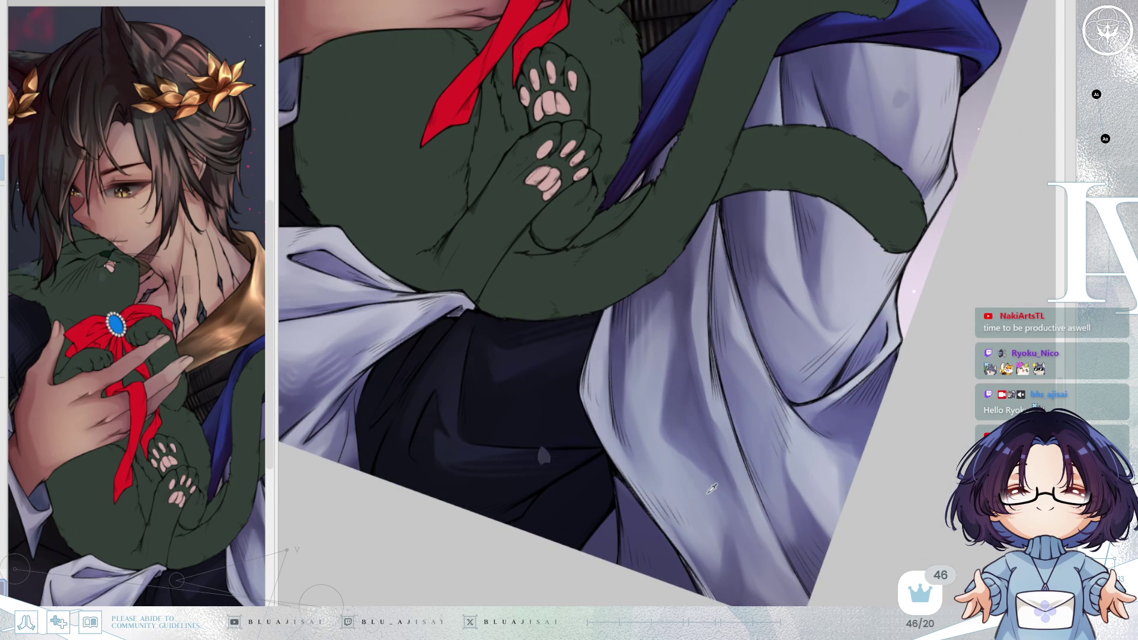
key(Delete)
key(Delete)
key(Delete)
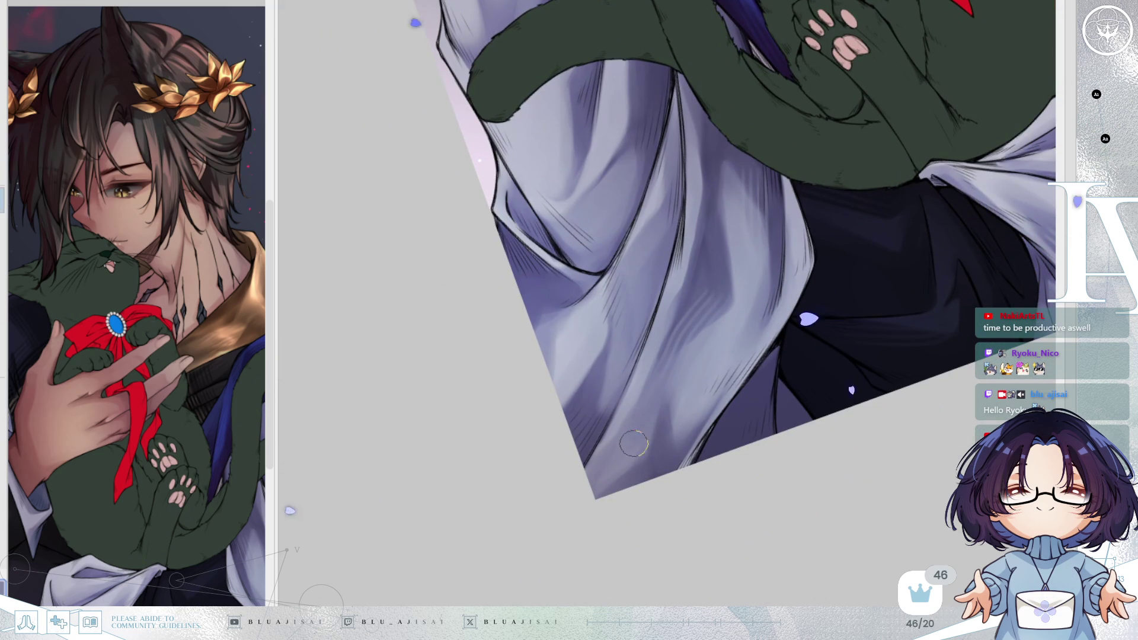
key(BackSpace)
key(BackSpace)
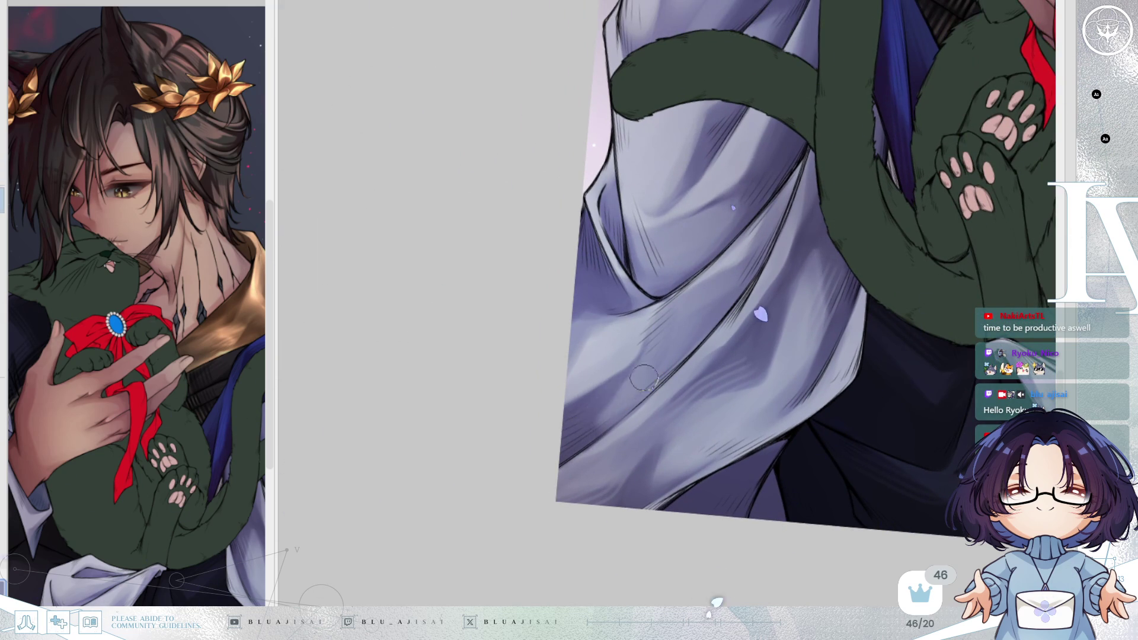
scroll(618, 398, up, 2)
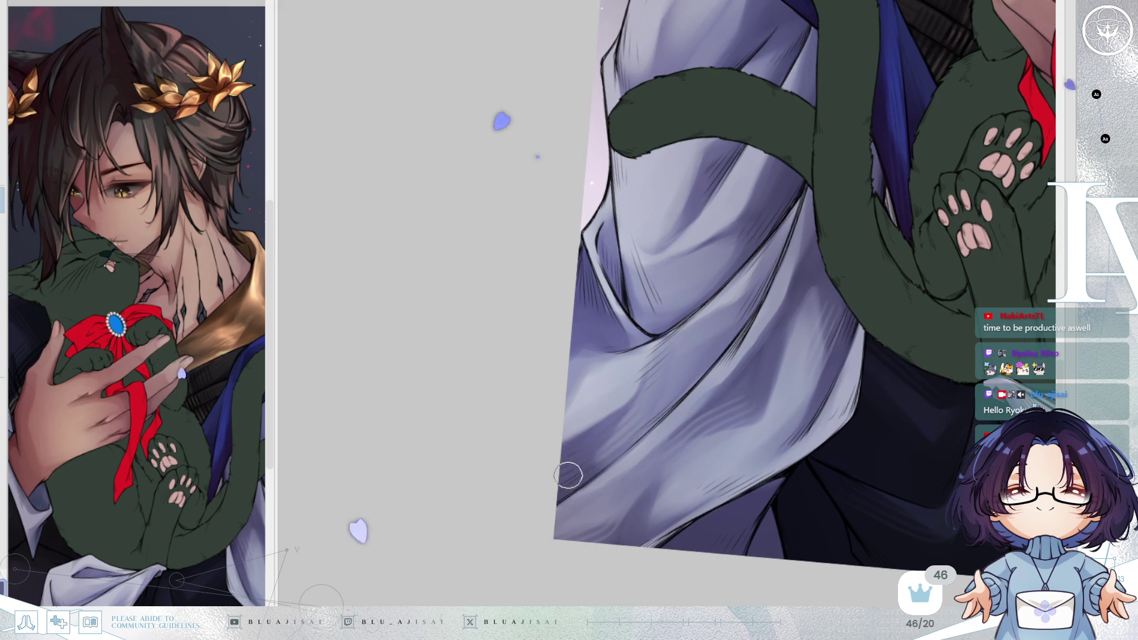
drag(709, 366, 729, 246)
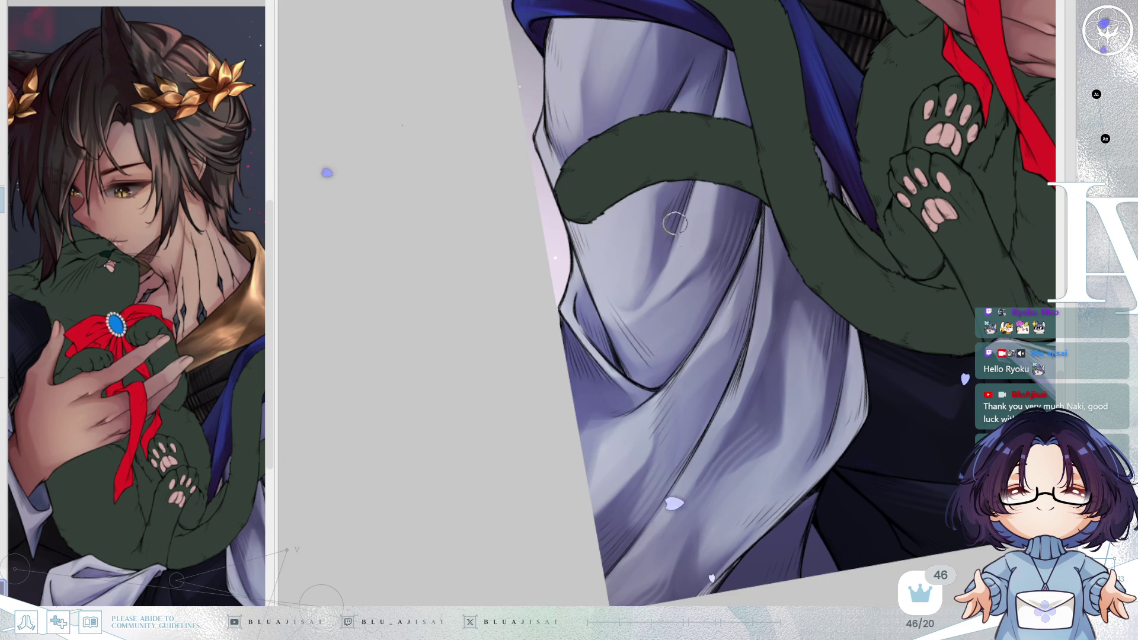
drag(679, 196, 671, 330)
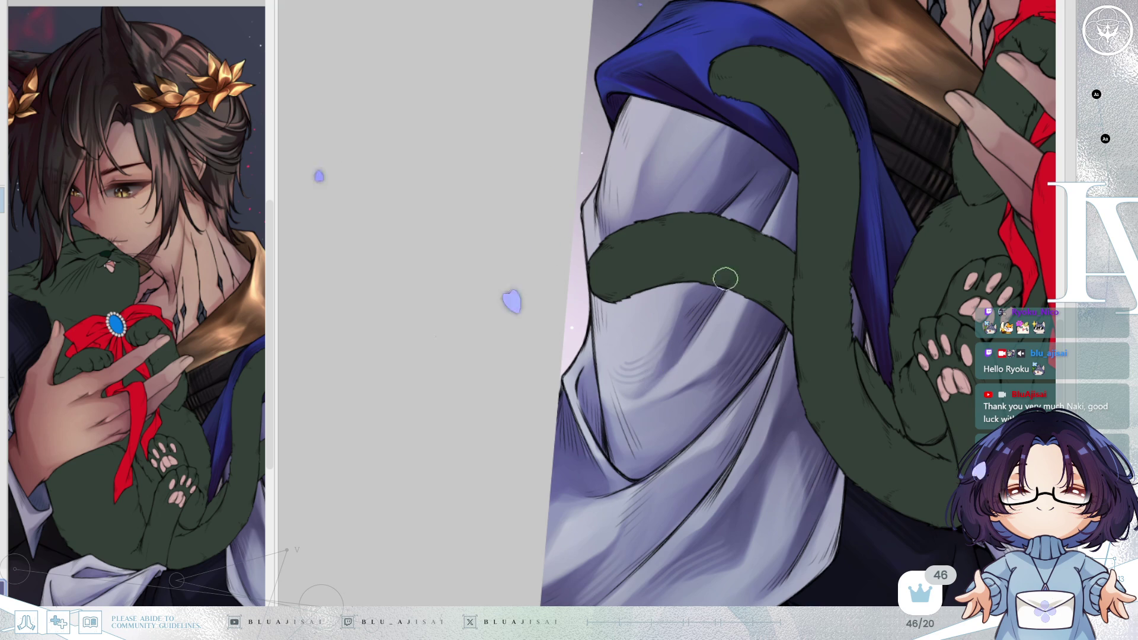
drag(724, 279, 704, 330)
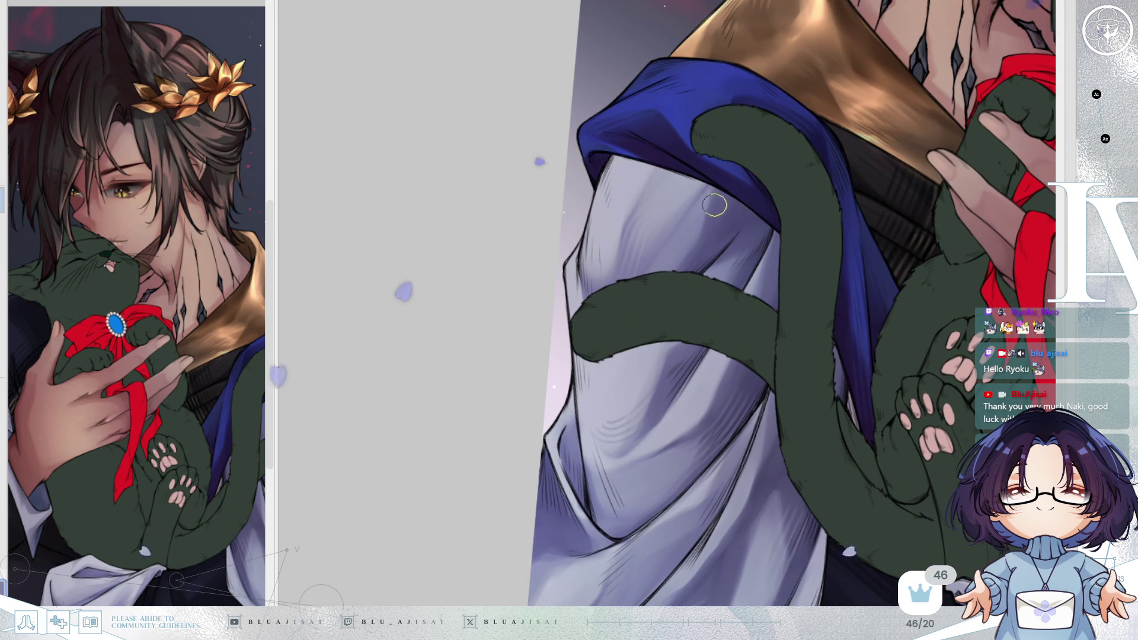
scroll(662, 323, down, 3)
scroll(788, 267, down, 5)
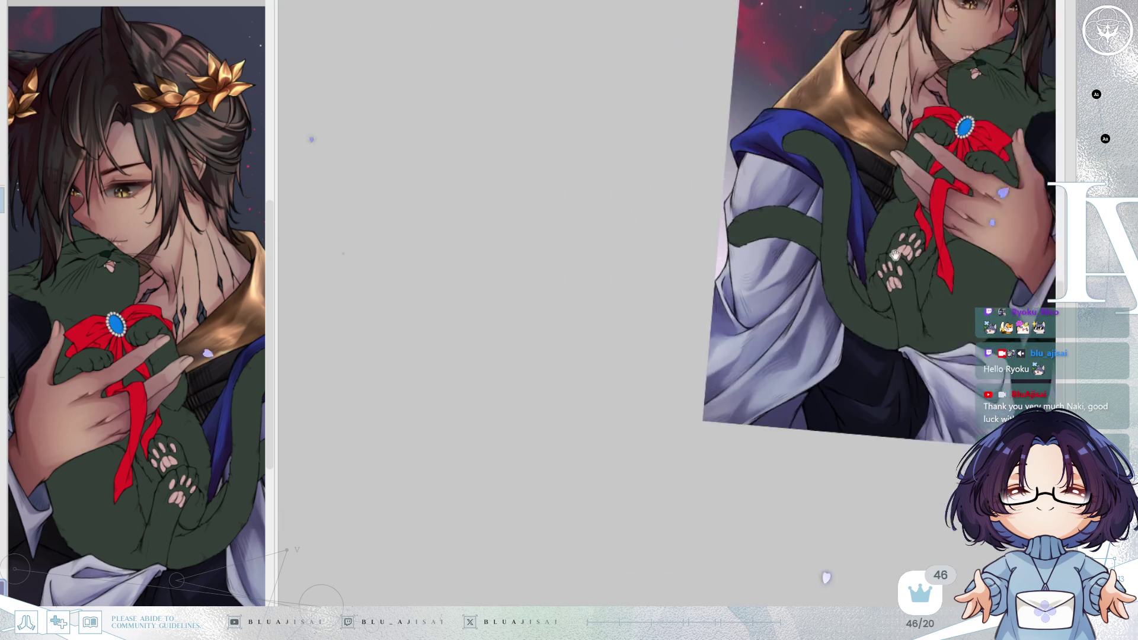
Mirror the canvas to check the composition, then flip it back to normal
key(h)
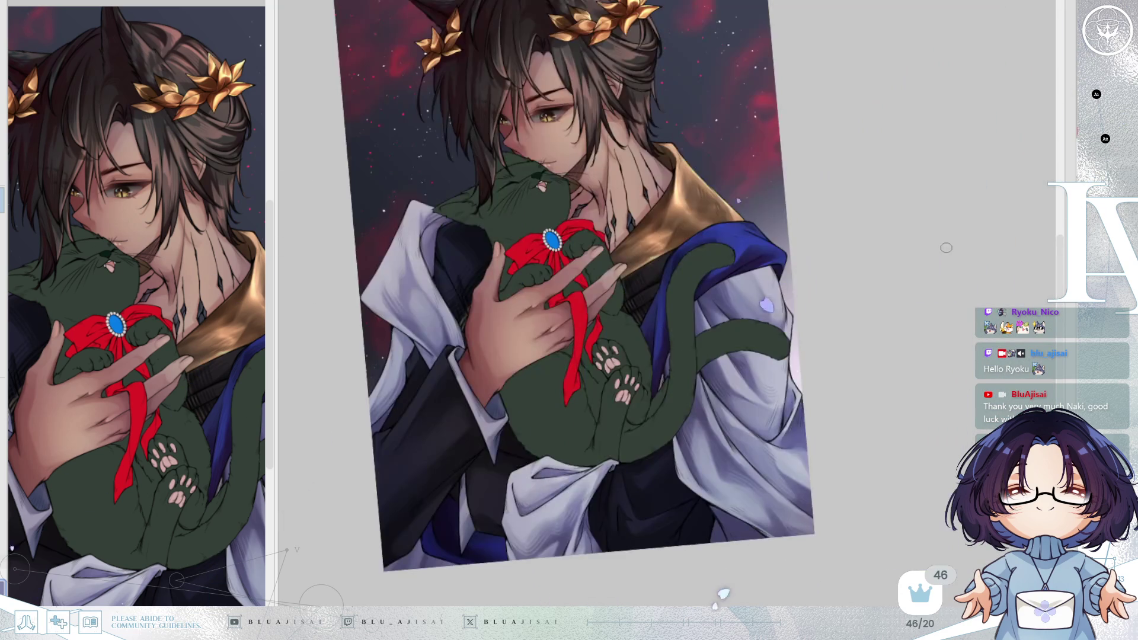
mouse_move(744, 284)
mouse_down()
mouse_move(877, 275)
mouse_move(855, 317)
mouse_up()
scroll(877, 275, down, 1)
key(h)
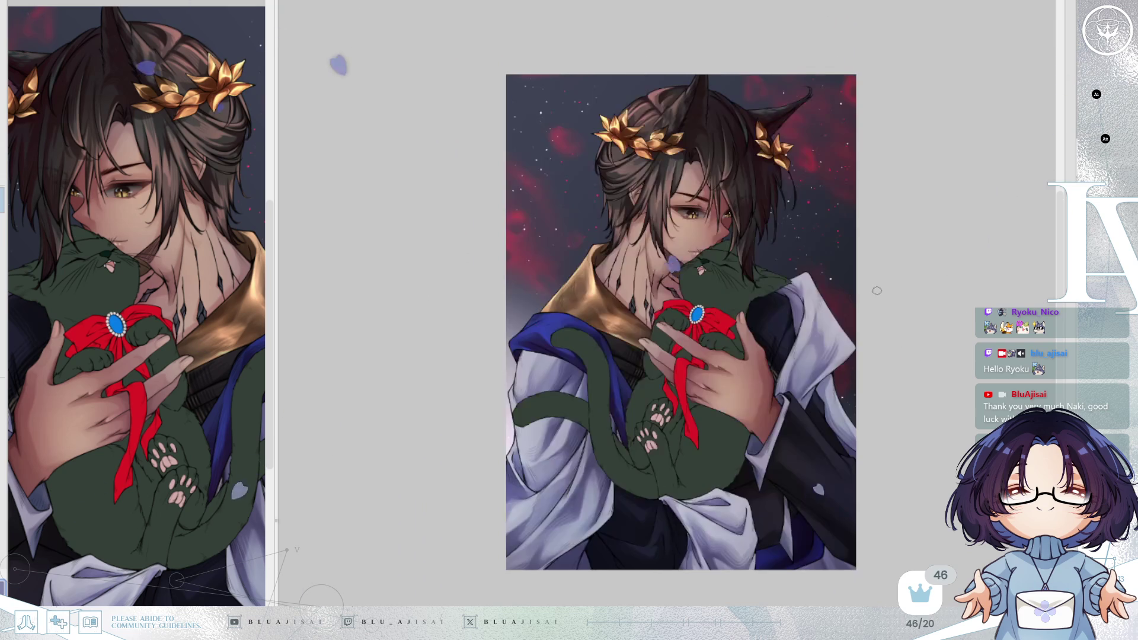
key(h)
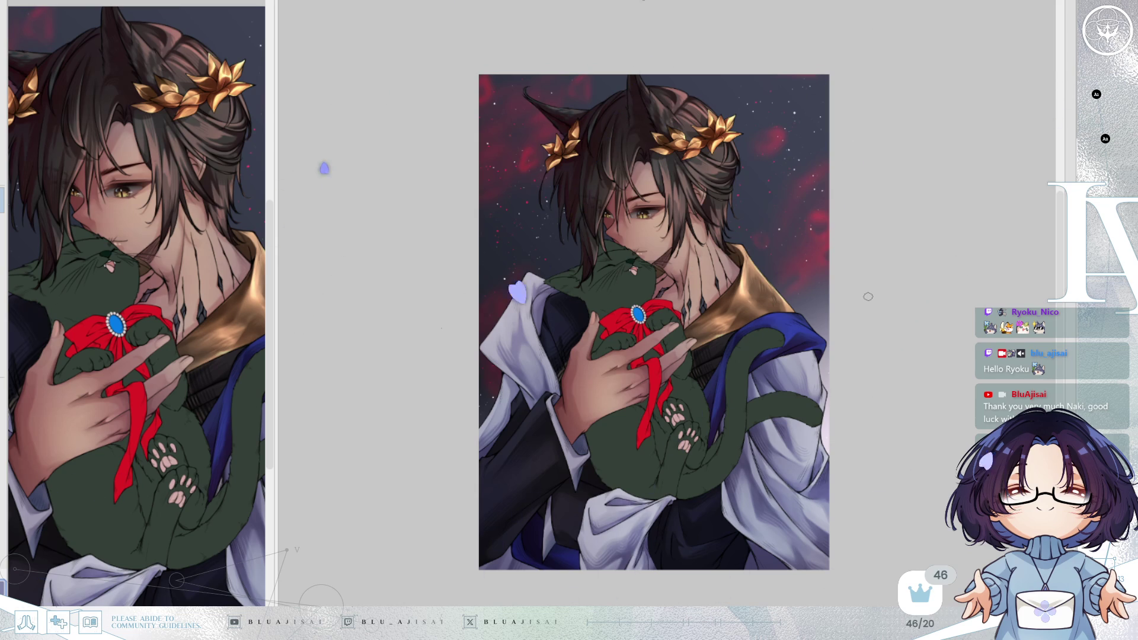
Toggle the lighting layer on and off to compare, leaving it hidden, and zoom in slightly
key(ctrl+z)
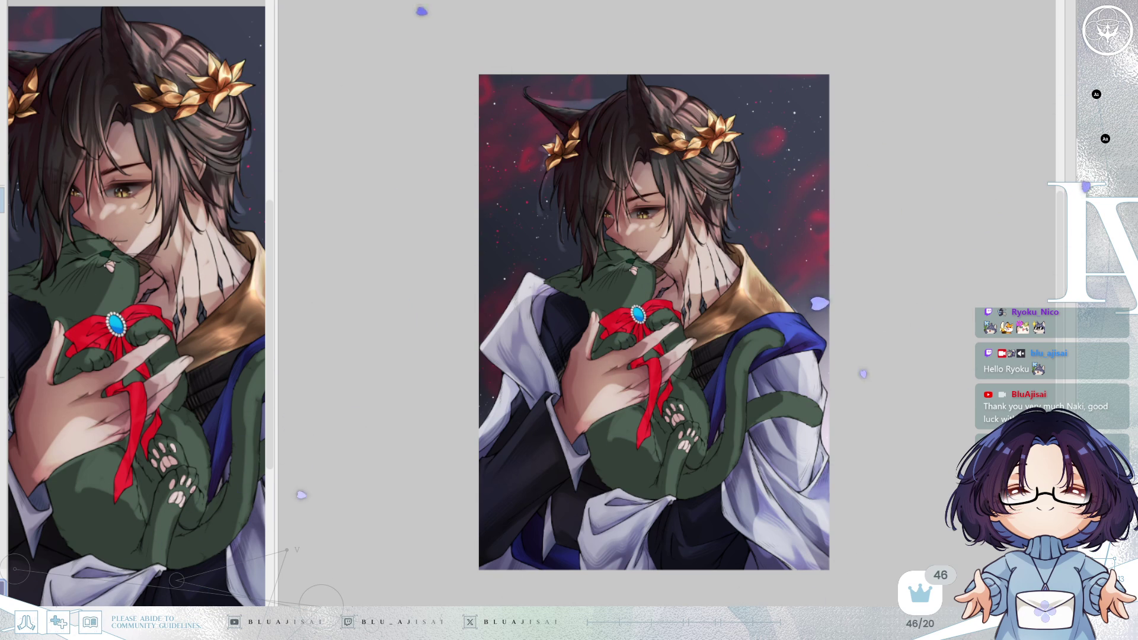
key(ctrl+z)
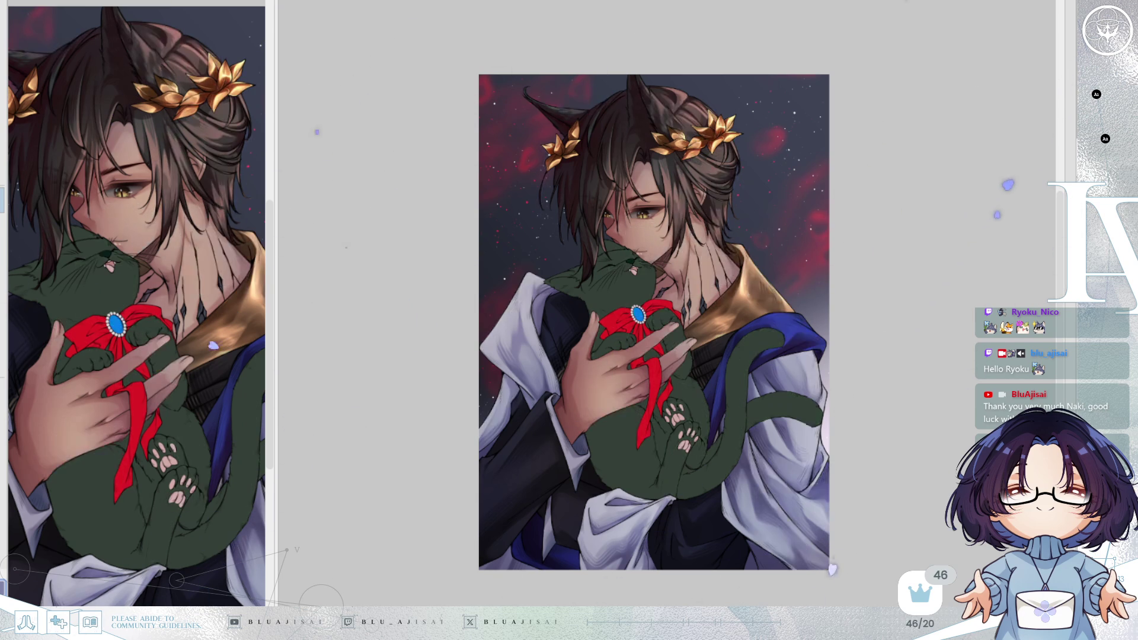
key(ctrl+y)
key(ctrl+z)
key(ctrl+y)
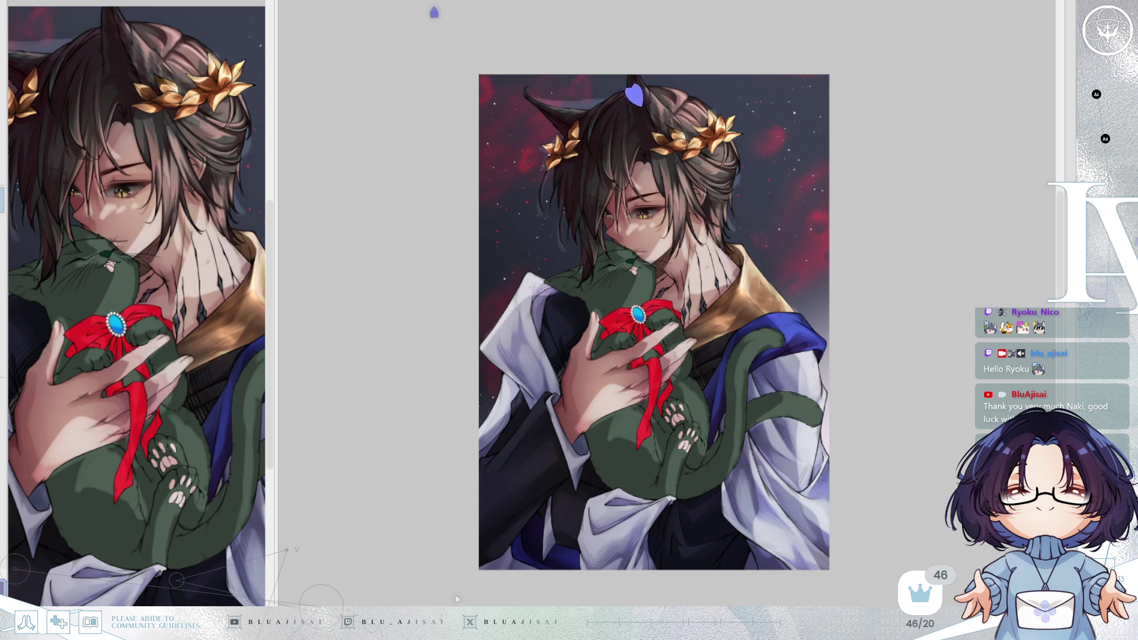
key(ctrl+z)
key(ctrl+y)
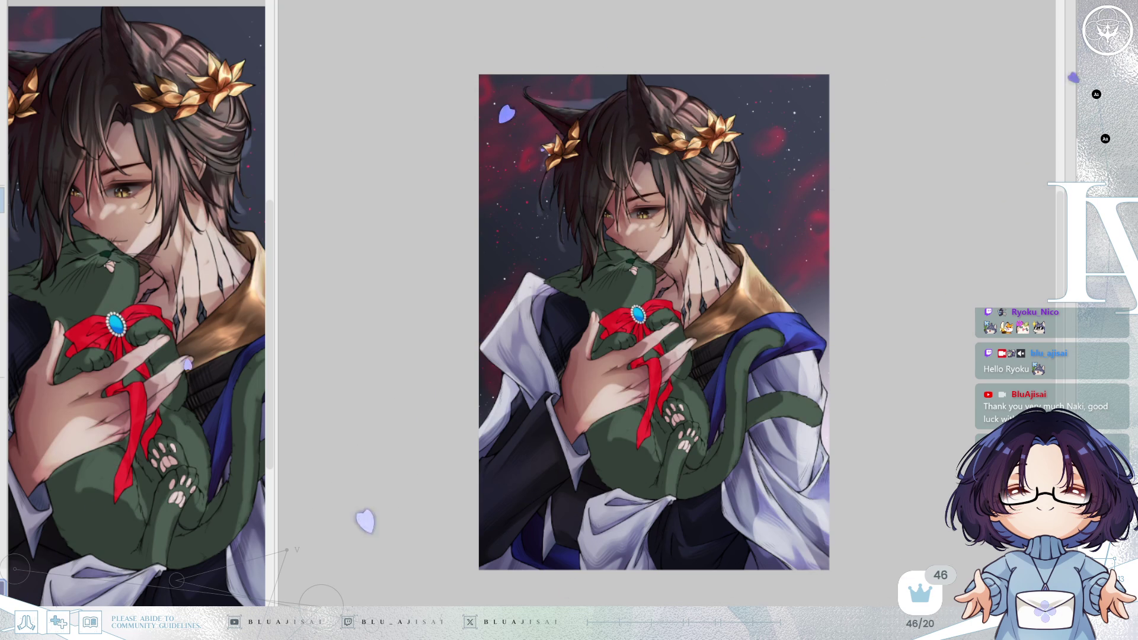
key(ctrl+z)
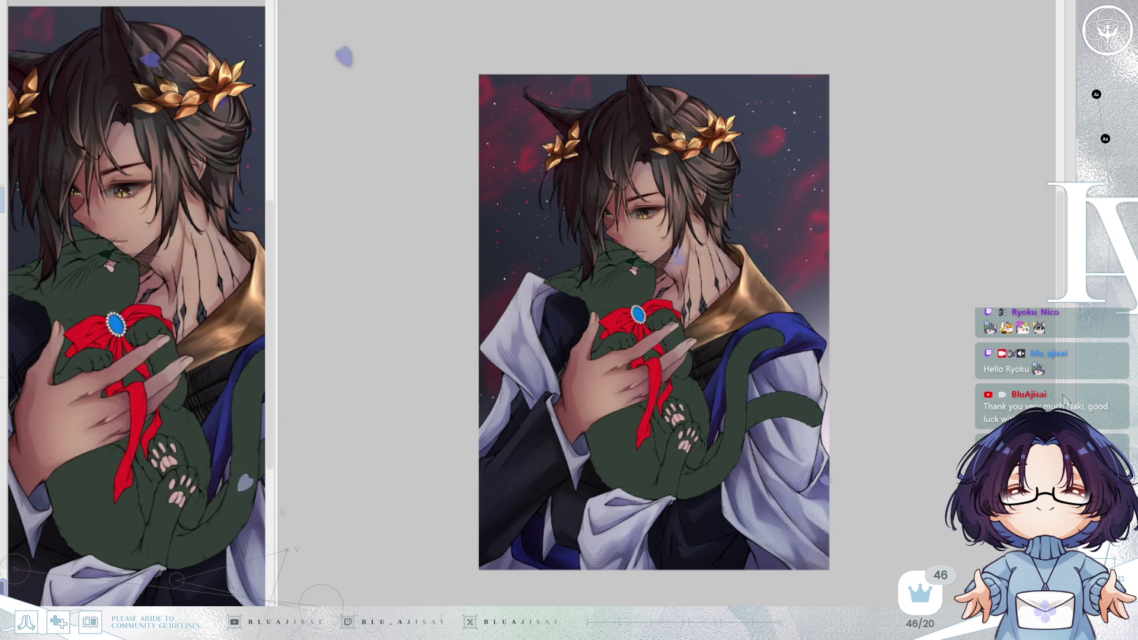
key(ctrl+plus)
key(ctrl+plus)
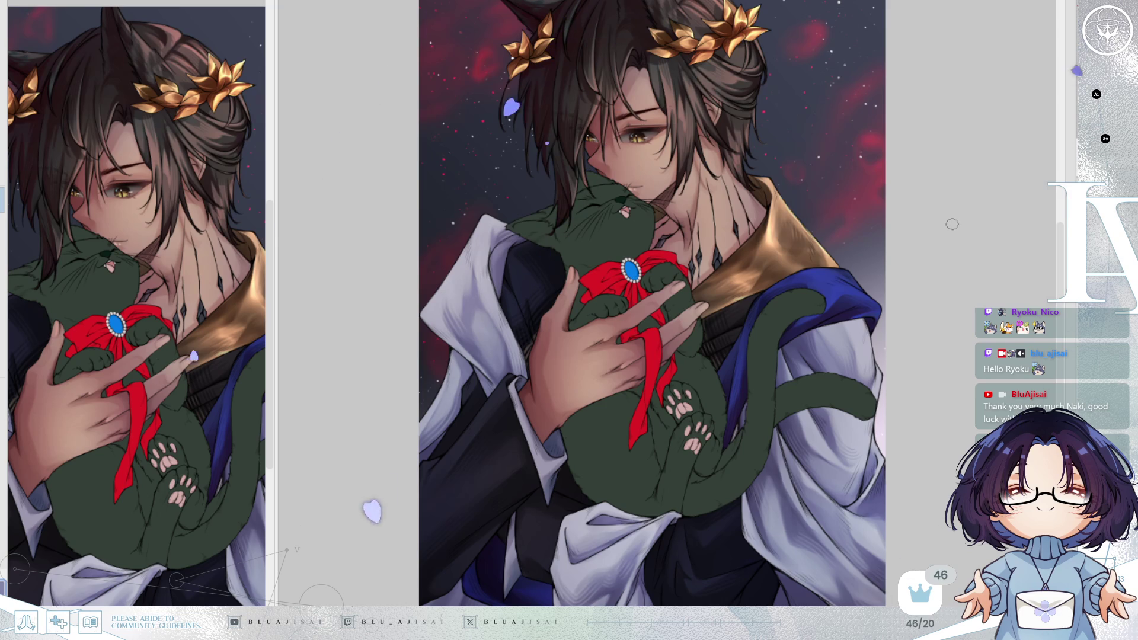
Load the black cat with red bow as the side reference and enlarge its panel
scroll(923, 244, up, 3)
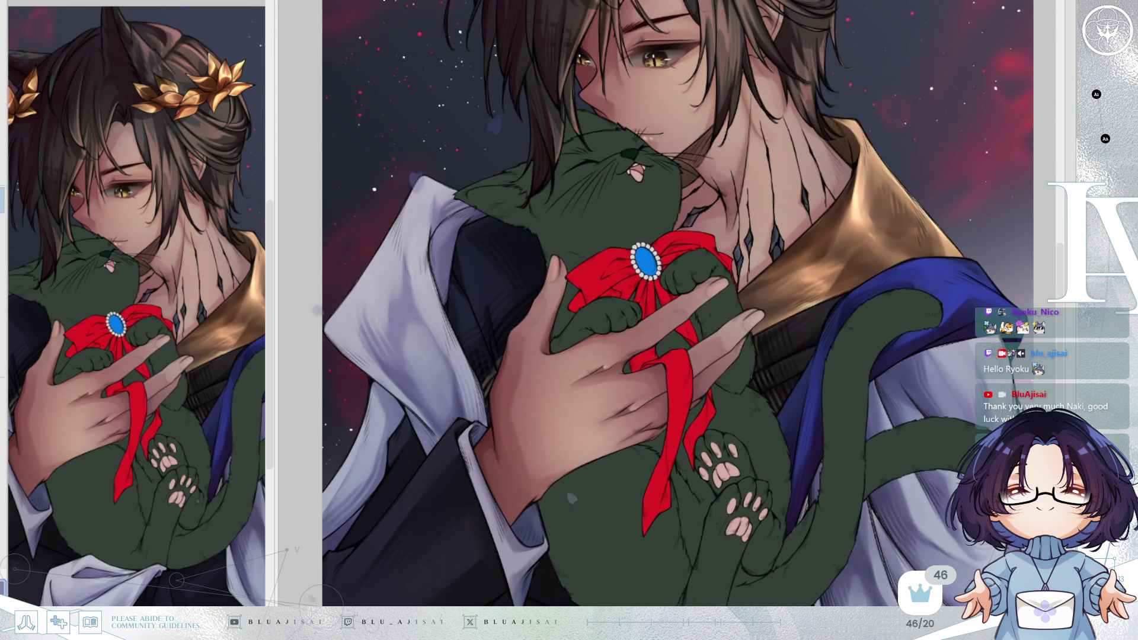
click(388, 2)
click(305, 3)
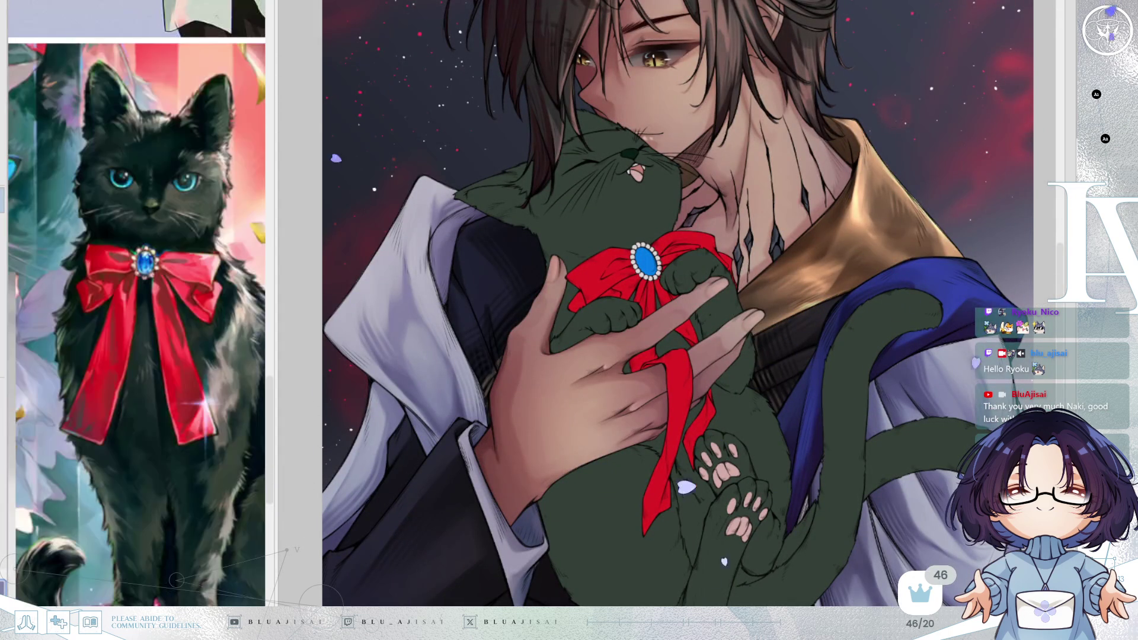
mouse_move(275, 321)
mouse_down()
mouse_move(468, 325)
mouse_move(408, 415)
mouse_up()
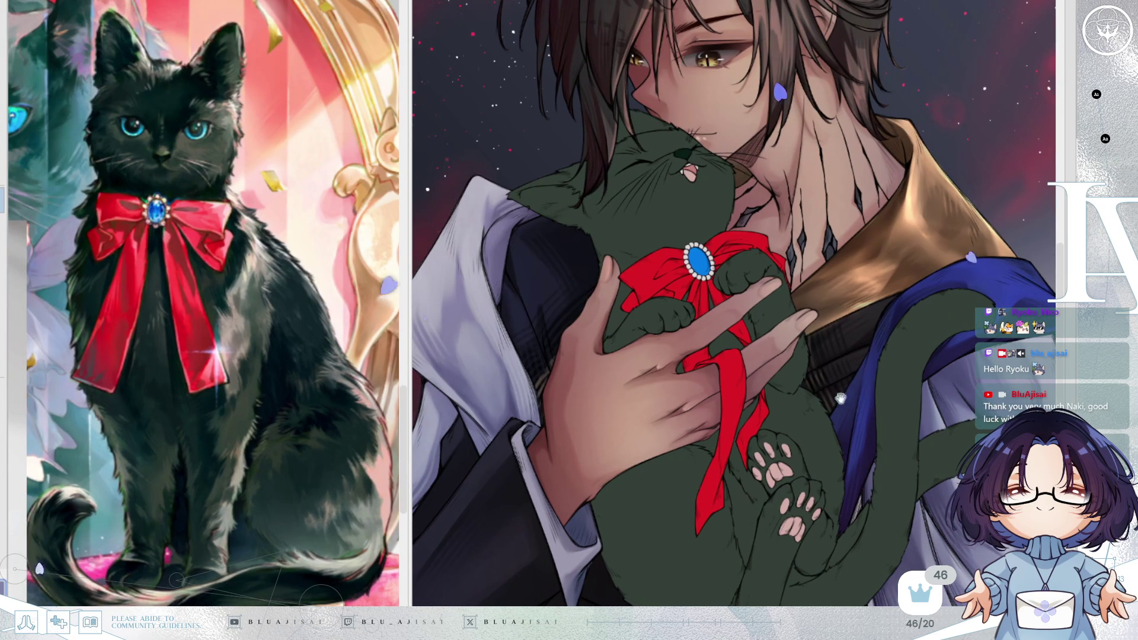
drag(818, 386, 813, 393)
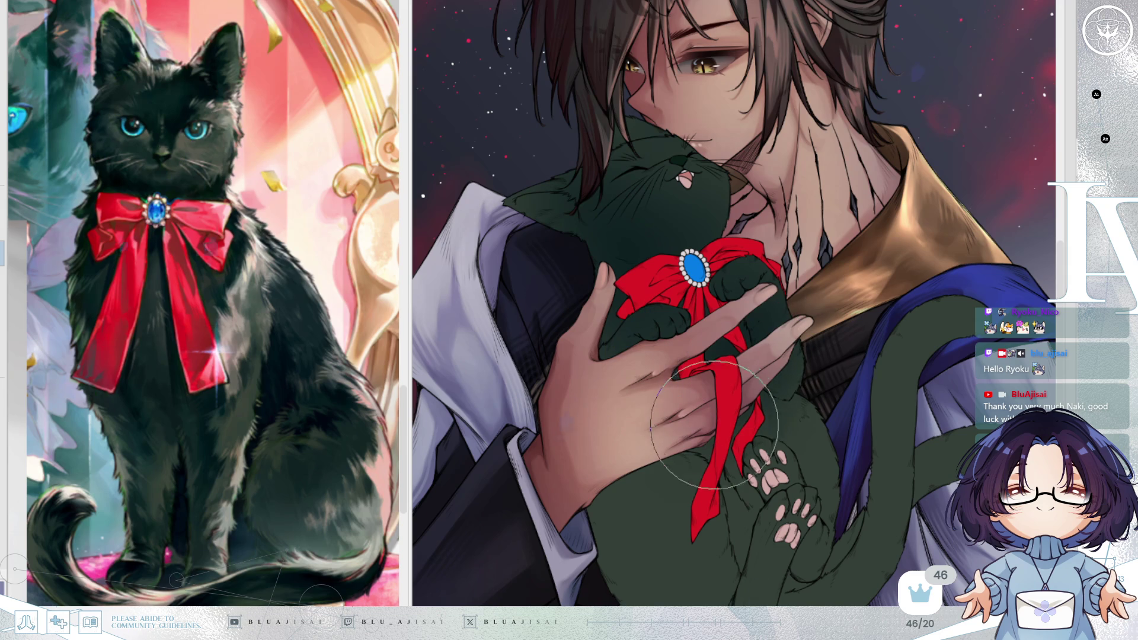
Airbrush darker green over the cat's lower fur, ear, neck and chest, then mirror the canvas to check
mouse_move(644, 566)
mouse_down()
mouse_move(644, 477)
mouse_move(671, 532)
mouse_move(652, 552)
mouse_move(706, 625)
mouse_up()
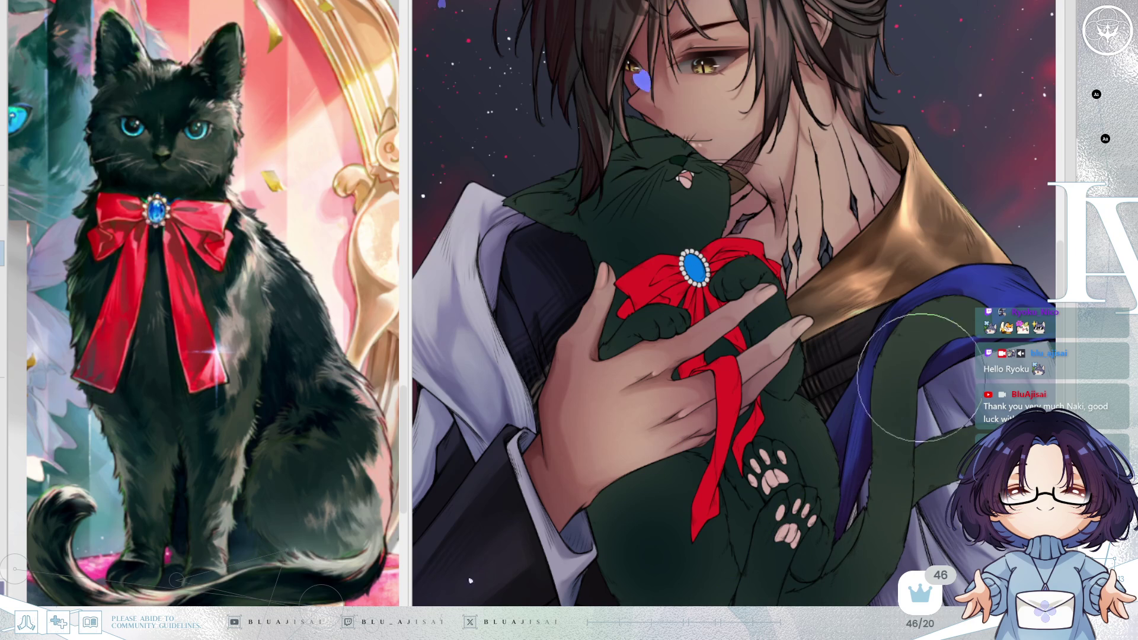
scroll(913, 459, down, 1)
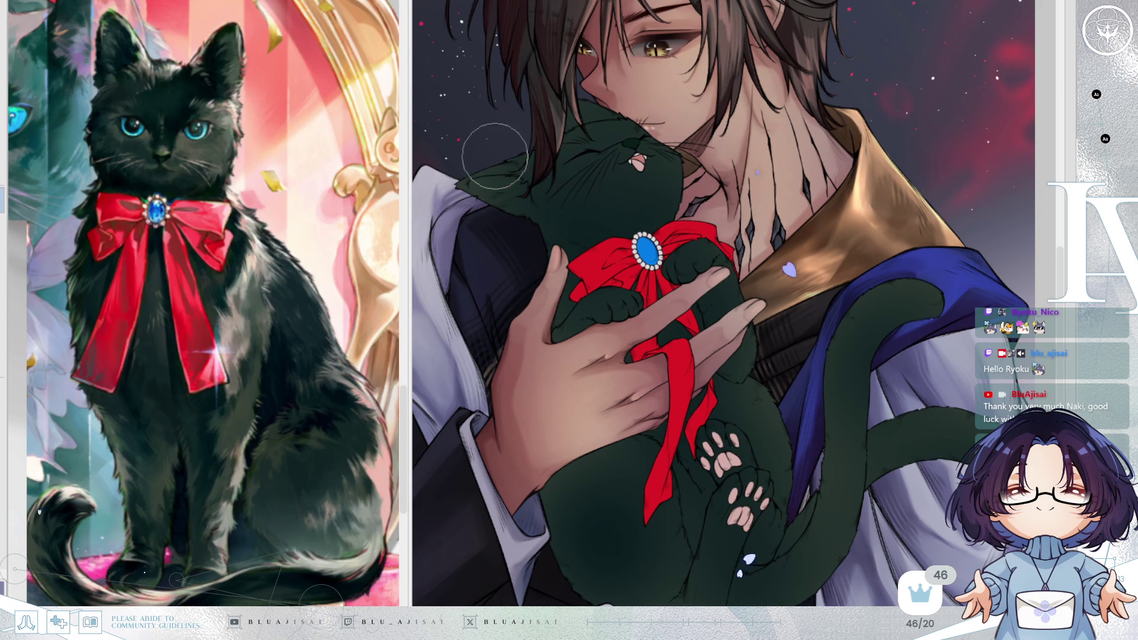
mouse_move(504, 184)
mouse_down()
mouse_move(483, 178)
mouse_move(505, 178)
mouse_move(483, 182)
mouse_move(515, 185)
mouse_move(540, 217)
mouse_up()
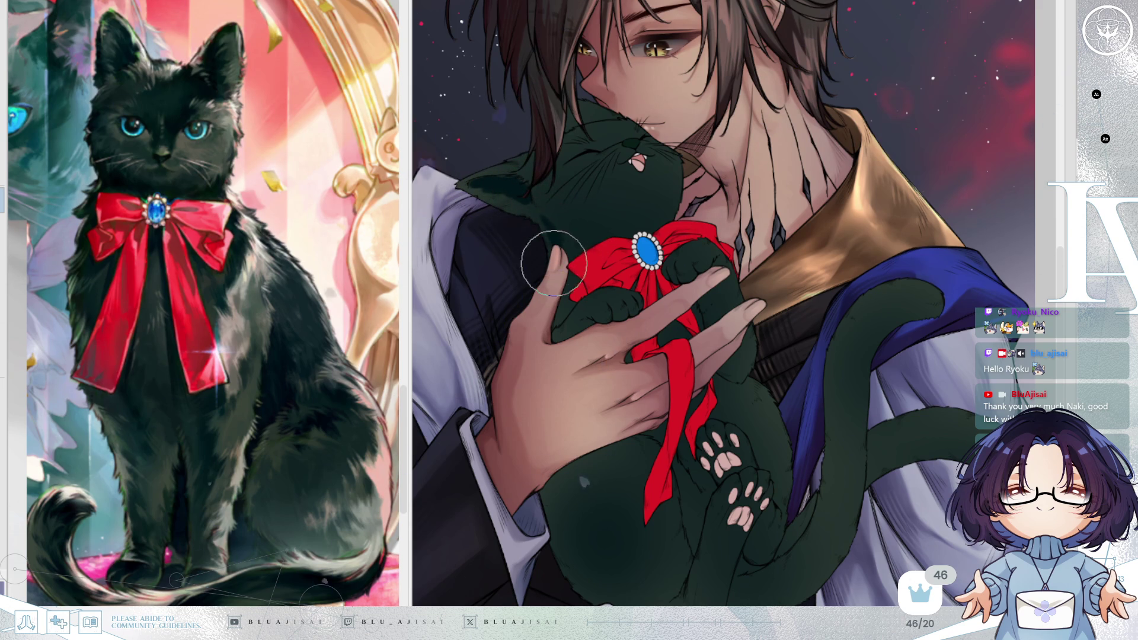
mouse_move(589, 249)
mouse_down()
mouse_move(539, 231)
mouse_move(557, 221)
mouse_up()
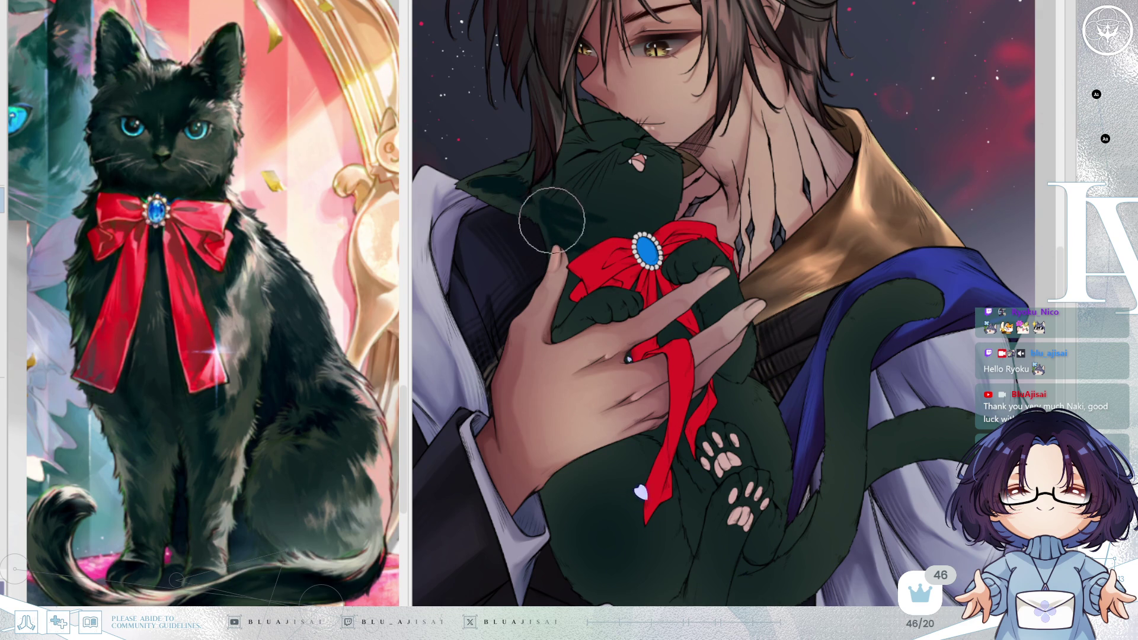
mouse_move(574, 221)
mouse_down()
mouse_move(569, 261)
mouse_move(580, 225)
mouse_move(652, 211)
mouse_move(628, 207)
mouse_move(652, 222)
mouse_move(605, 249)
mouse_move(670, 200)
mouse_up()
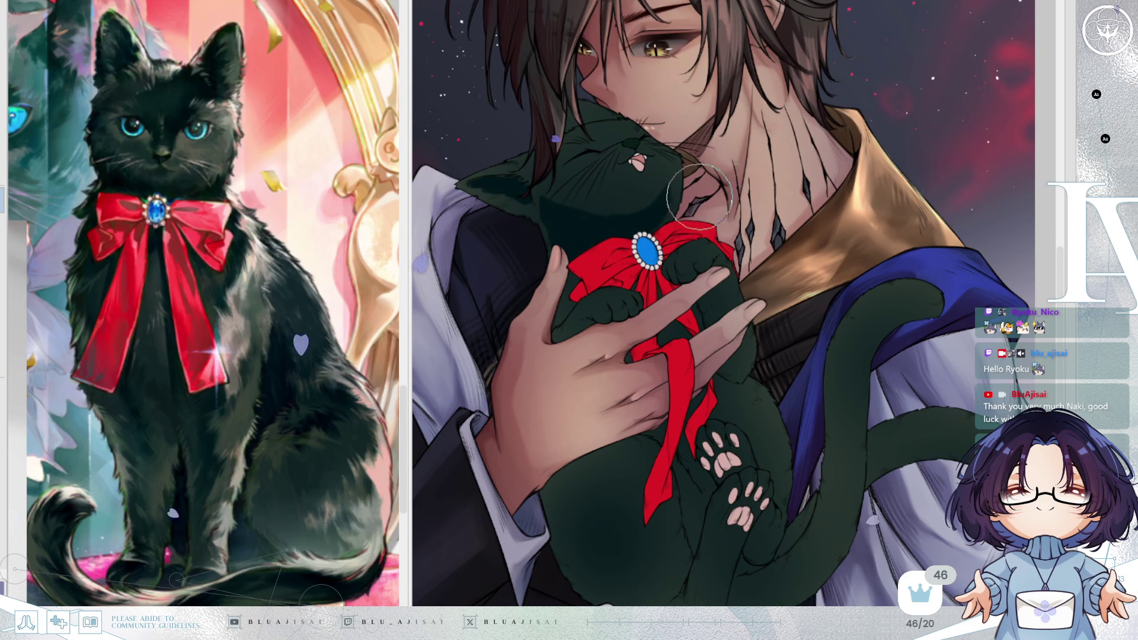
key(h)
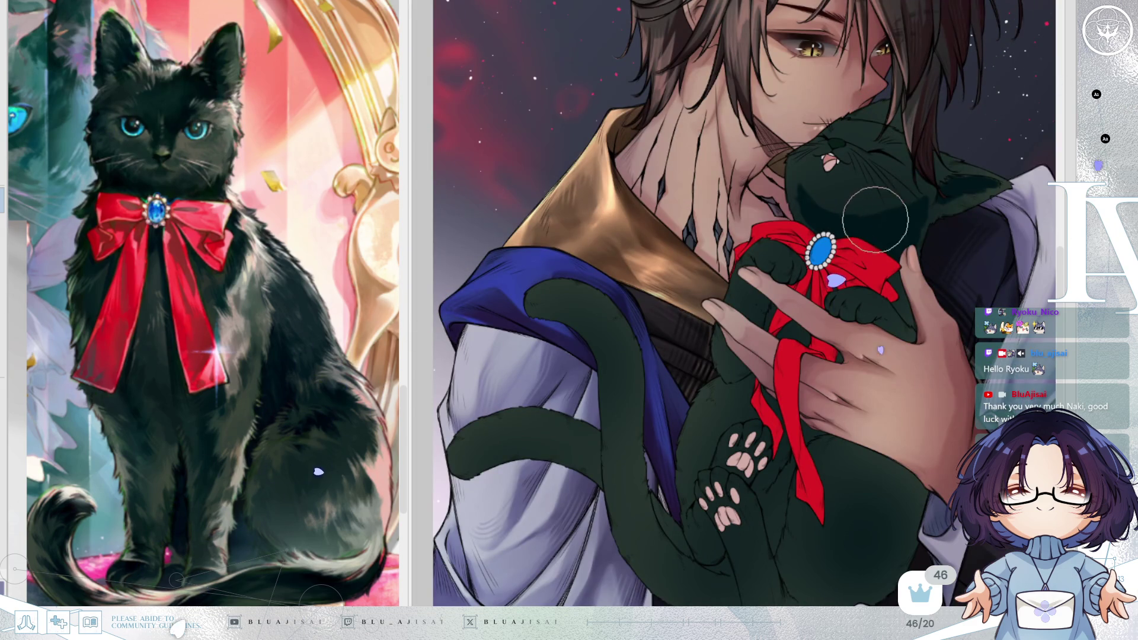
key(h)
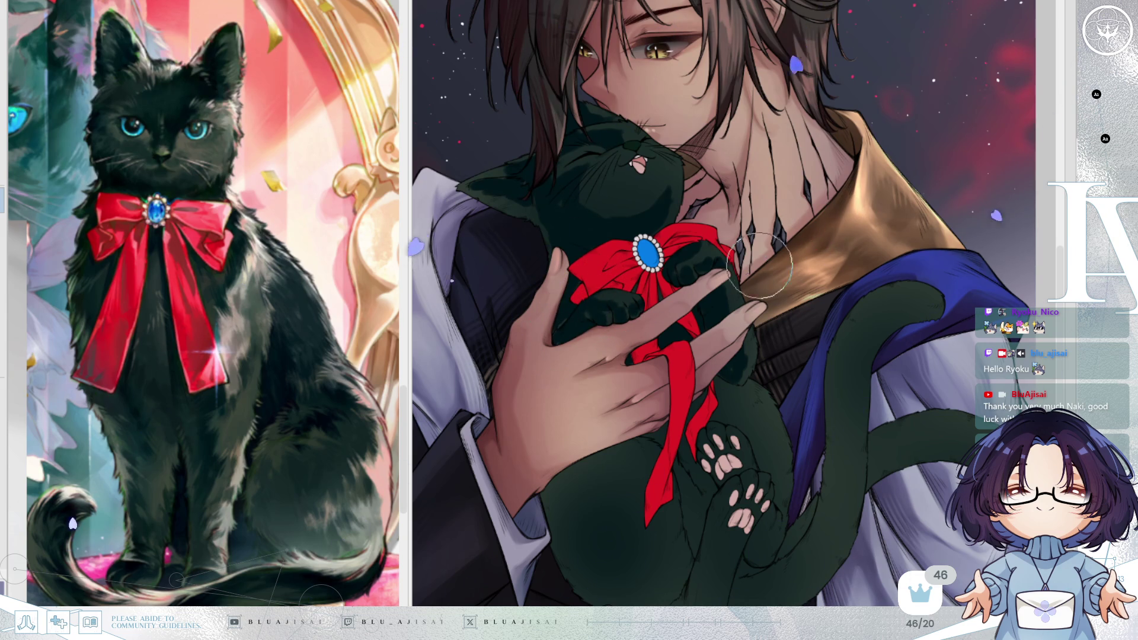
Paint dark green shading down the cat's hind leg, undoing one stray stroke below the paw
scroll(764, 249, down, 1)
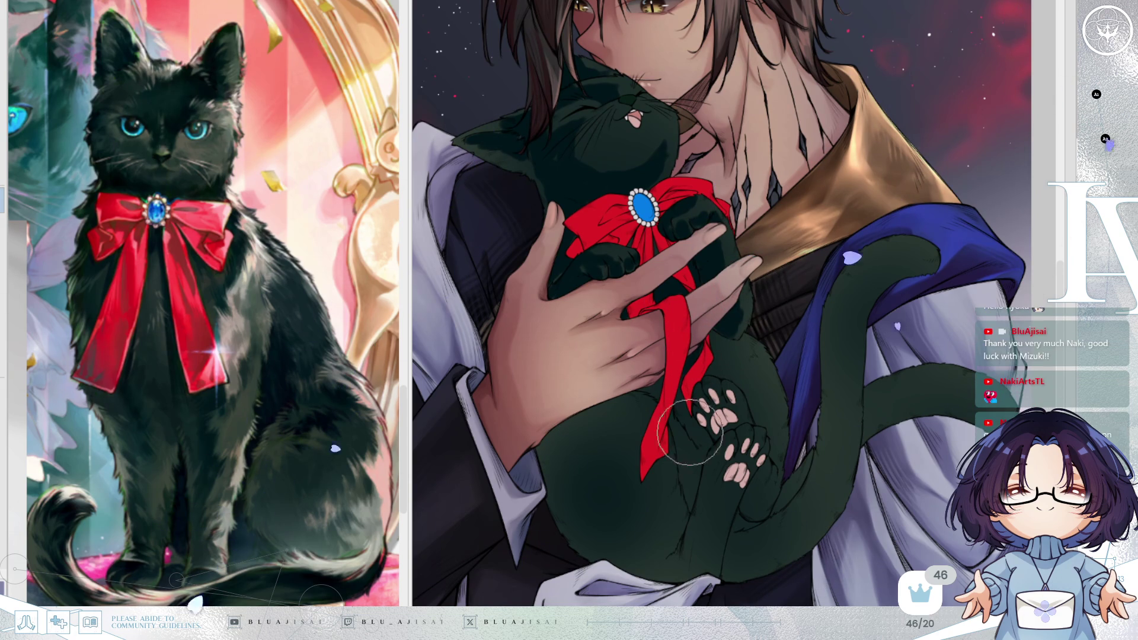
drag(676, 429, 688, 501)
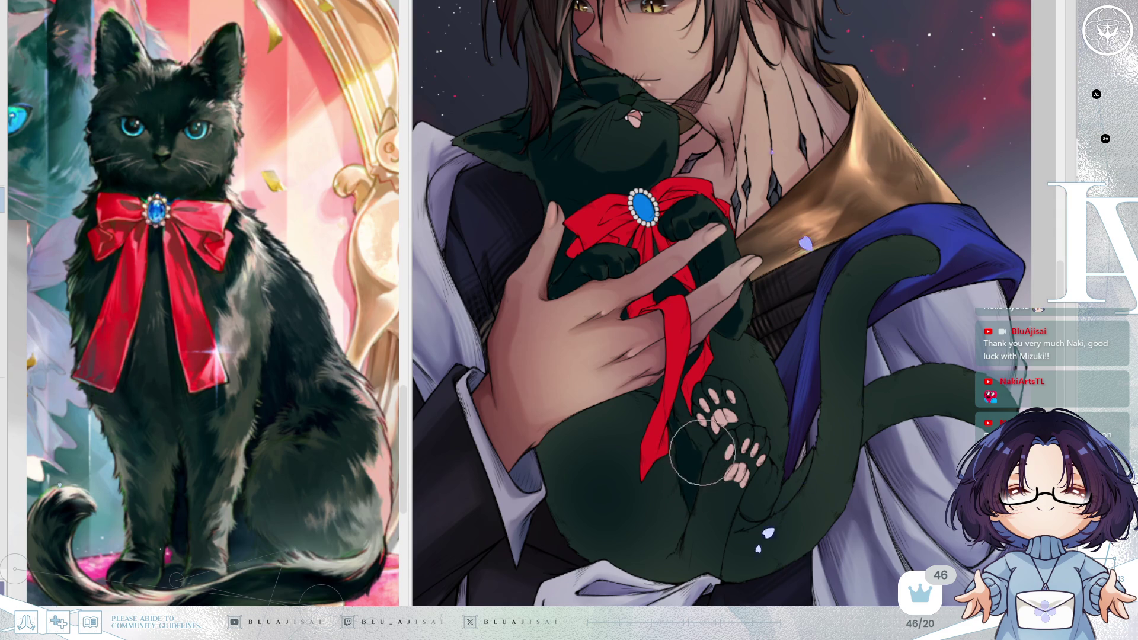
mouse_move(728, 458)
mouse_down()
mouse_move(719, 516)
mouse_move(729, 477)
mouse_move(713, 449)
mouse_move(705, 500)
mouse_up()
key(ctrl+z)
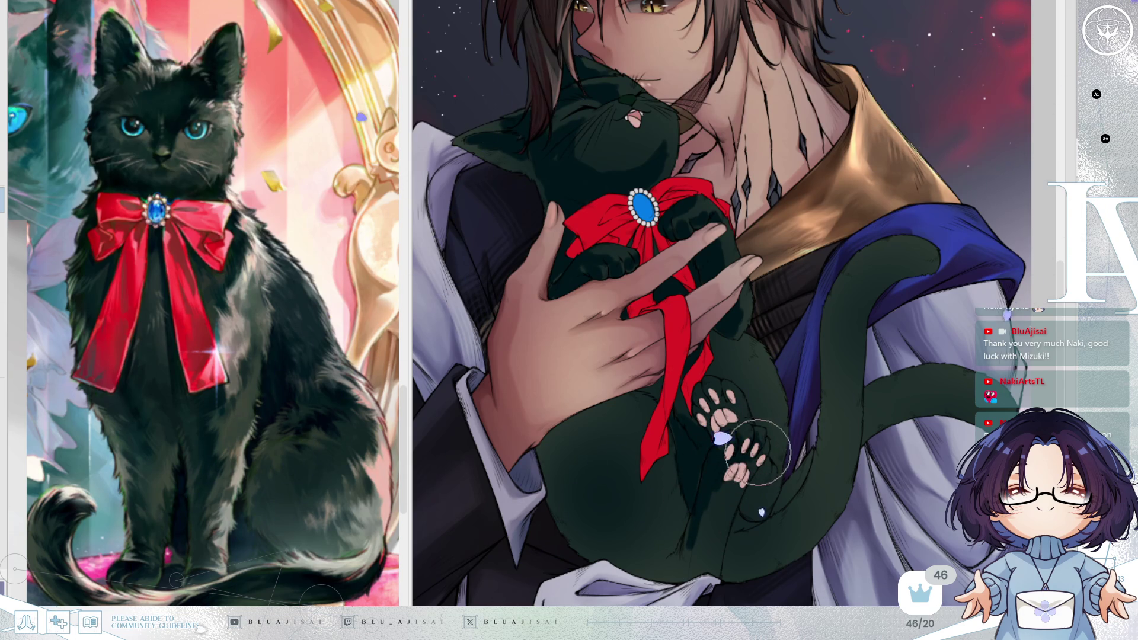
drag(699, 517, 695, 541)
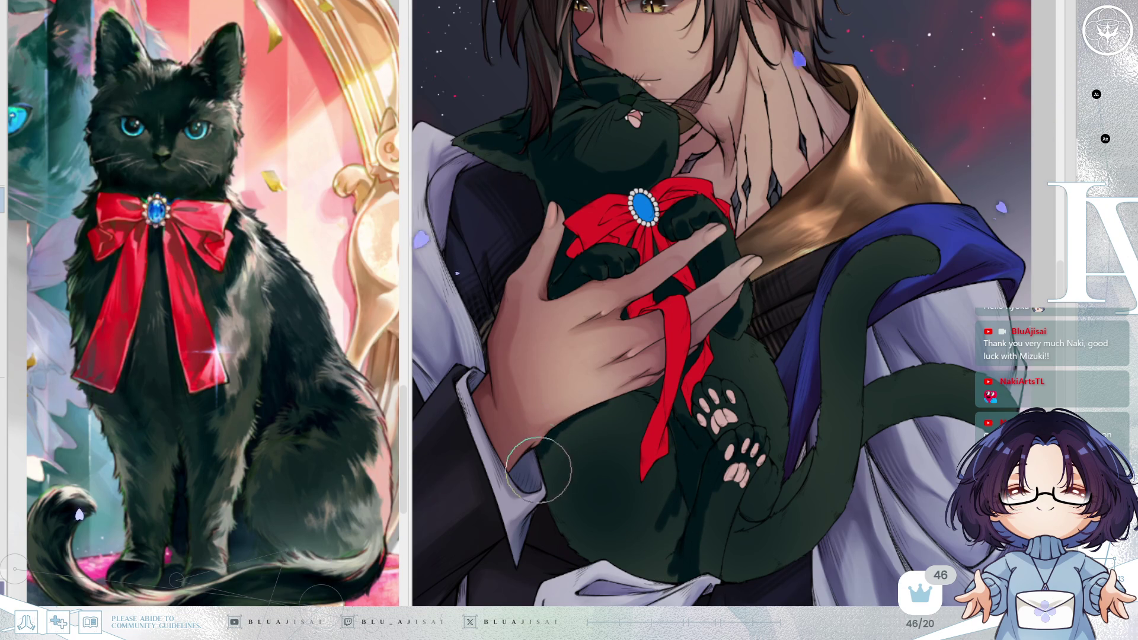
Shade across the cat's body near the ribbon, then mirror and restore the canvas to check
mouse_move(589, 419)
mouse_down()
mouse_move(622, 452)
mouse_move(626, 526)
mouse_move(639, 495)
mouse_move(622, 471)
mouse_move(602, 517)
mouse_move(666, 521)
mouse_move(676, 539)
mouse_move(665, 561)
mouse_move(628, 554)
mouse_move(589, 507)
mouse_move(583, 545)
mouse_move(552, 491)
mouse_move(562, 454)
mouse_move(604, 482)
mouse_move(615, 467)
mouse_up()
mouse_move(693, 474)
mouse_down()
mouse_move(660, 396)
mouse_move(598, 396)
mouse_move(656, 393)
mouse_move(791, 340)
mouse_move(740, 340)
mouse_up()
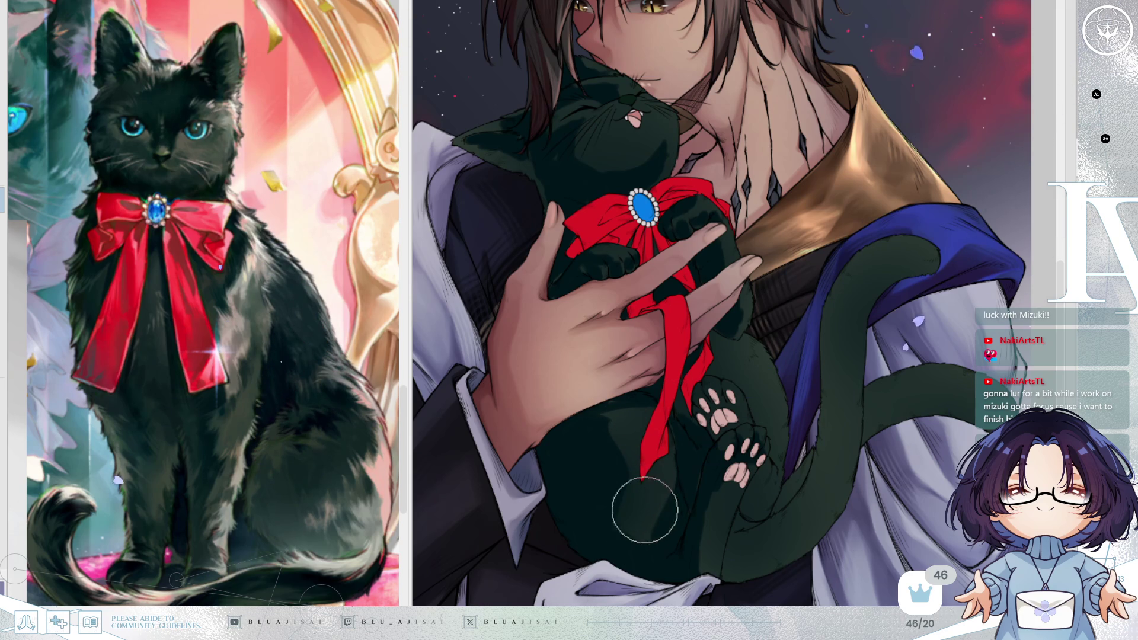
key(h)
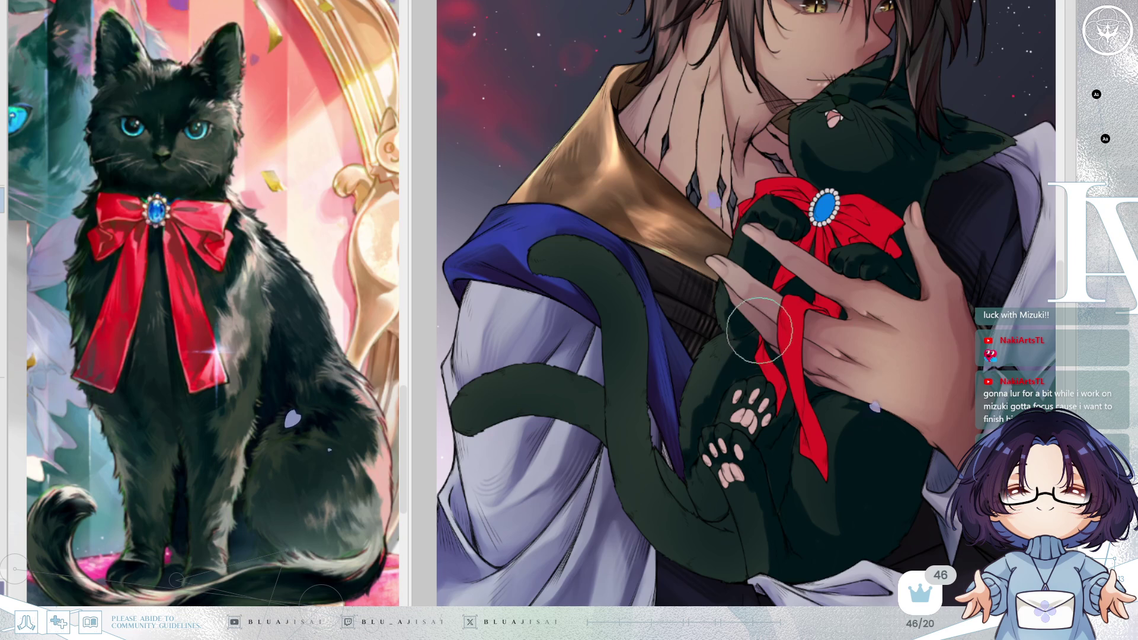
key(h)
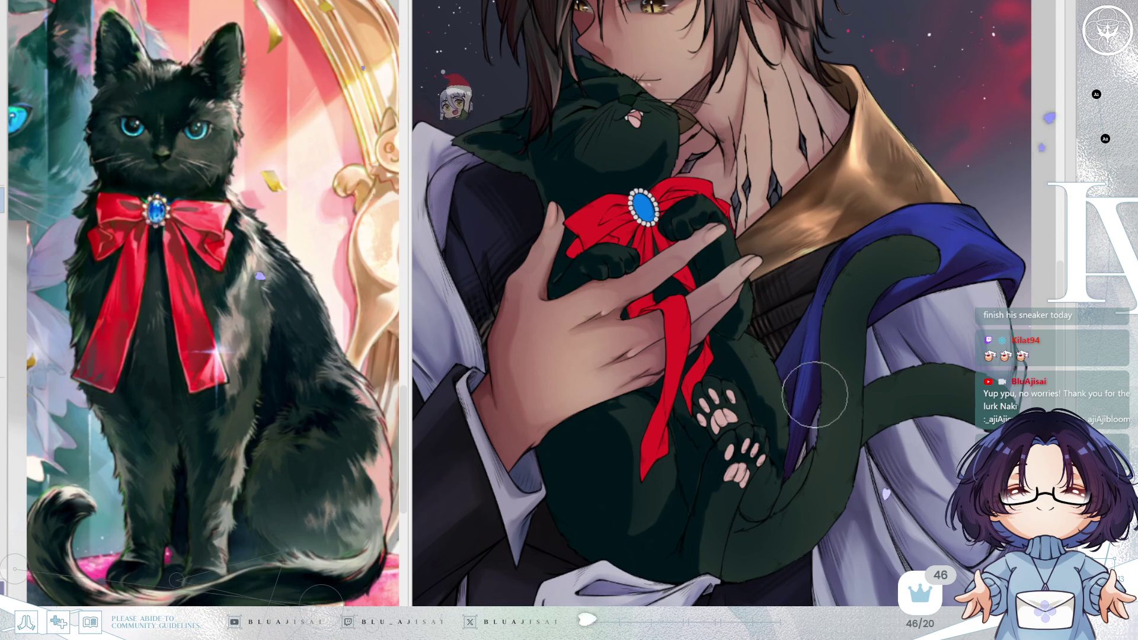
Paint dark green along the cat's tail, filling light gaps and darkening the upper stripe
scroll(795, 402, up, 1)
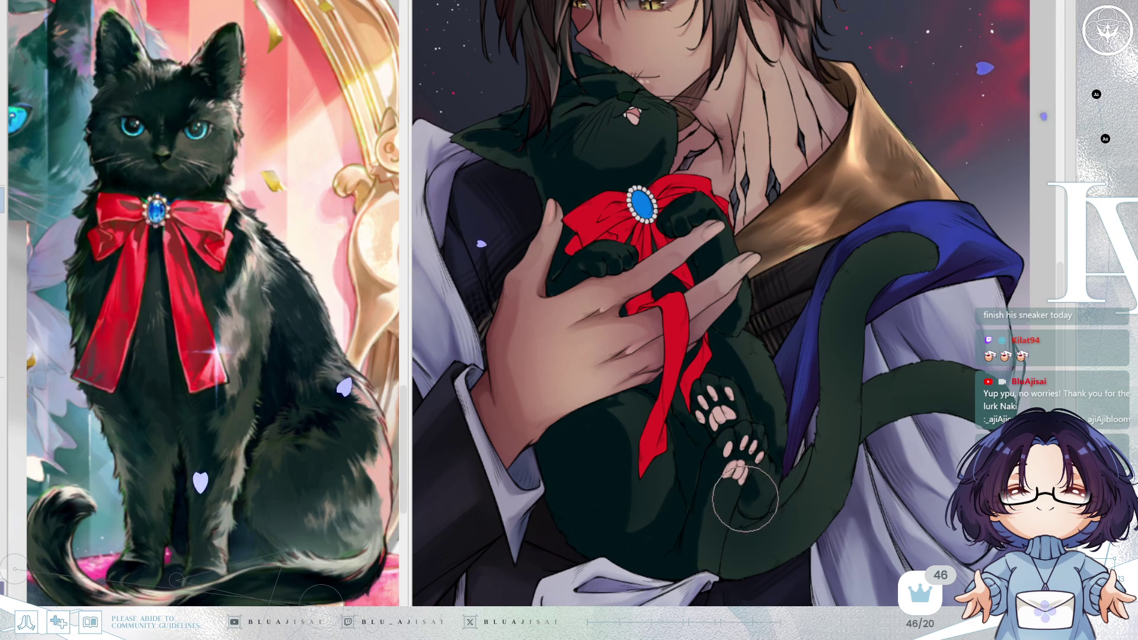
drag(753, 513, 762, 496)
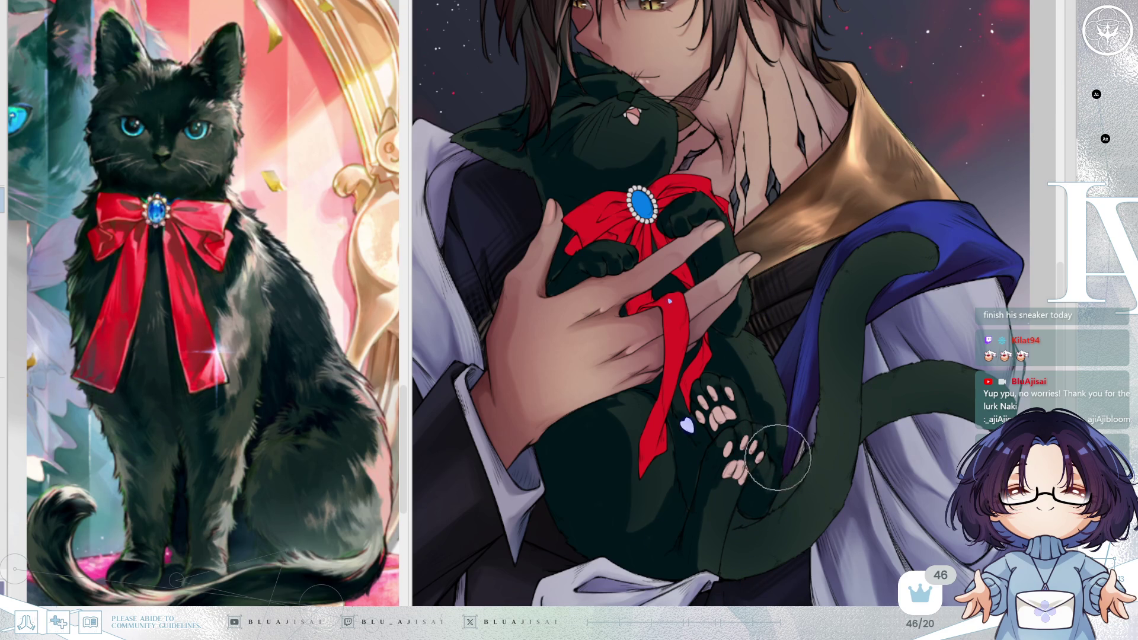
drag(809, 471, 811, 454)
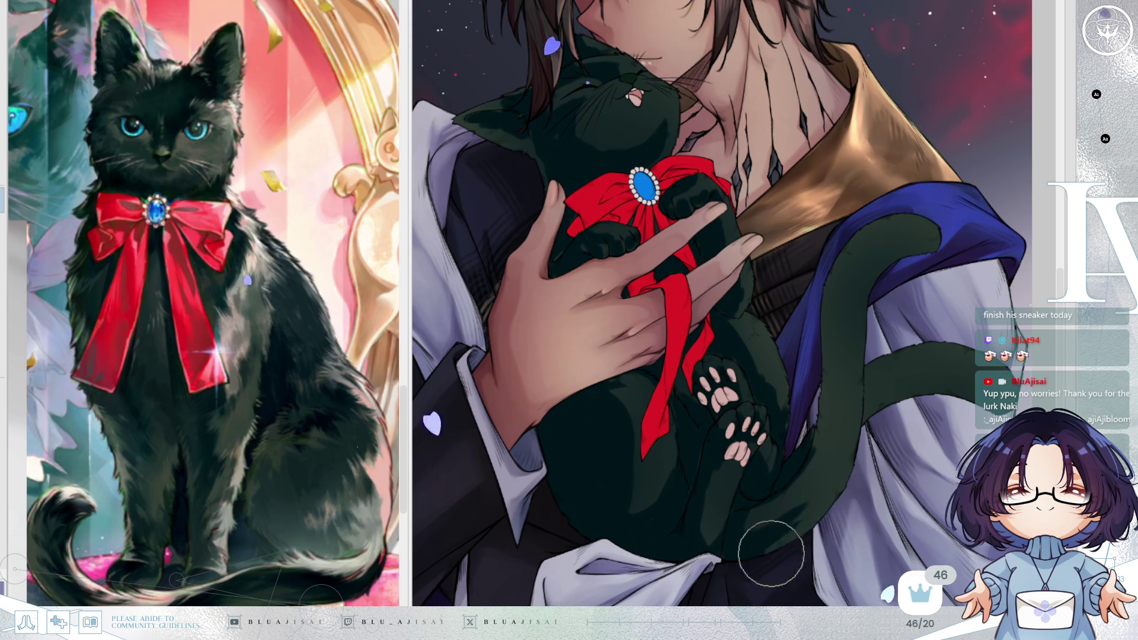
mouse_move(883, 242)
mouse_down()
mouse_move(865, 243)
mouse_move(839, 323)
mouse_move(842, 417)
mouse_move(821, 468)
mouse_move(763, 538)
mouse_move(819, 480)
mouse_move(813, 381)
mouse_move(807, 457)
mouse_move(821, 425)
mouse_up()
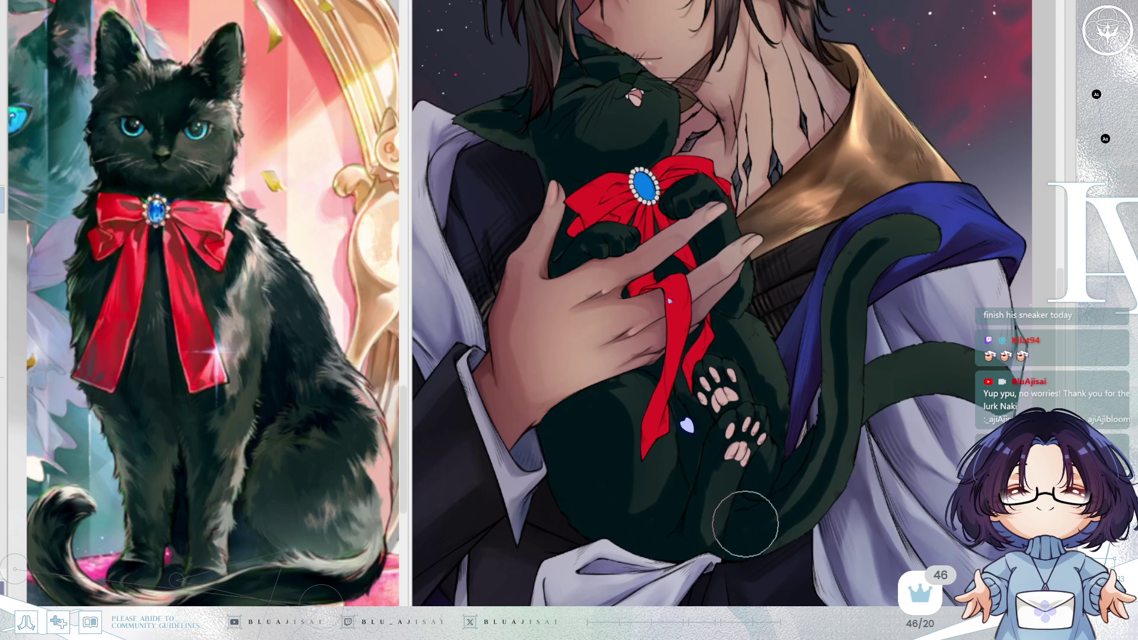
drag(824, 404, 795, 483)
mouse_move(915, 242)
mouse_down()
mouse_move(868, 255)
mouse_move(883, 237)
mouse_move(848, 336)
mouse_move(862, 255)
mouse_move(836, 300)
mouse_up()
mouse_move(836, 391)
mouse_down()
mouse_move(826, 381)
mouse_move(825, 394)
mouse_move(835, 385)
mouse_up()
scroll(842, 390, down, 1)
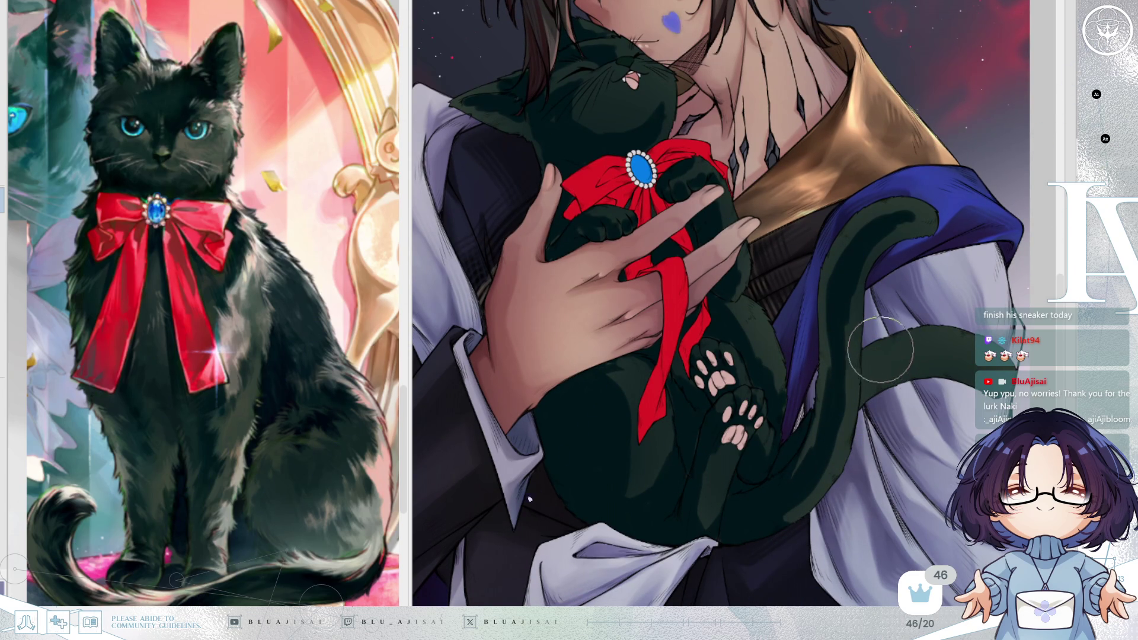
mouse_move(873, 355)
mouse_down()
mouse_move(870, 385)
mouse_move(867, 350)
mouse_move(948, 370)
mouse_move(904, 370)
mouse_move(875, 390)
mouse_up()
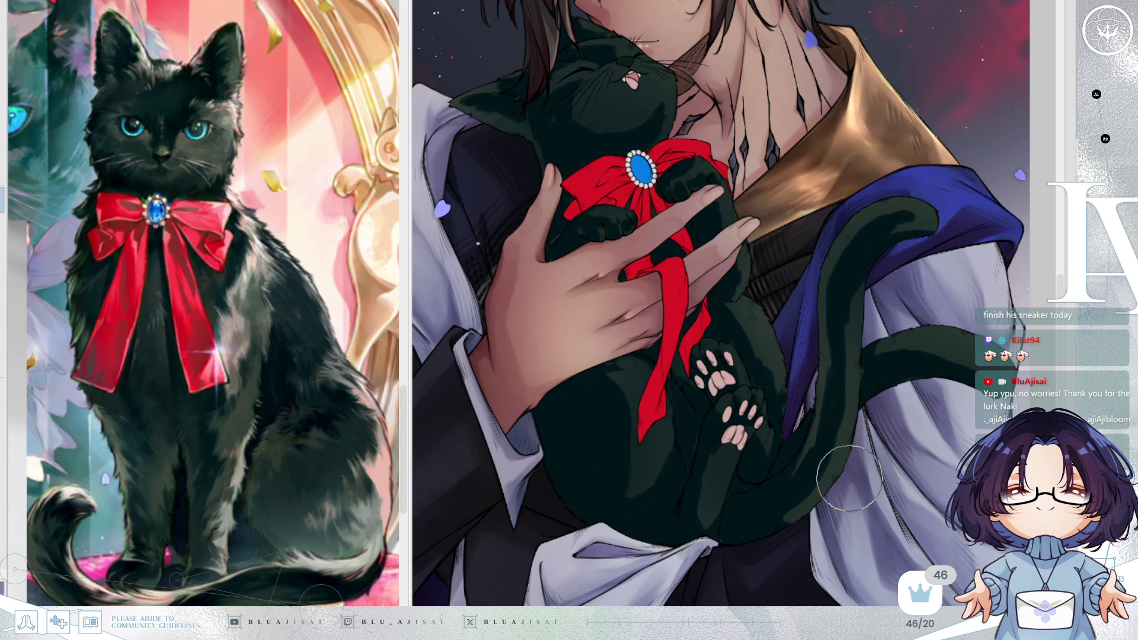
mouse_move(834, 443)
mouse_down()
mouse_move(794, 499)
mouse_move(800, 461)
mouse_up()
scroll(900, 408, down, 3)
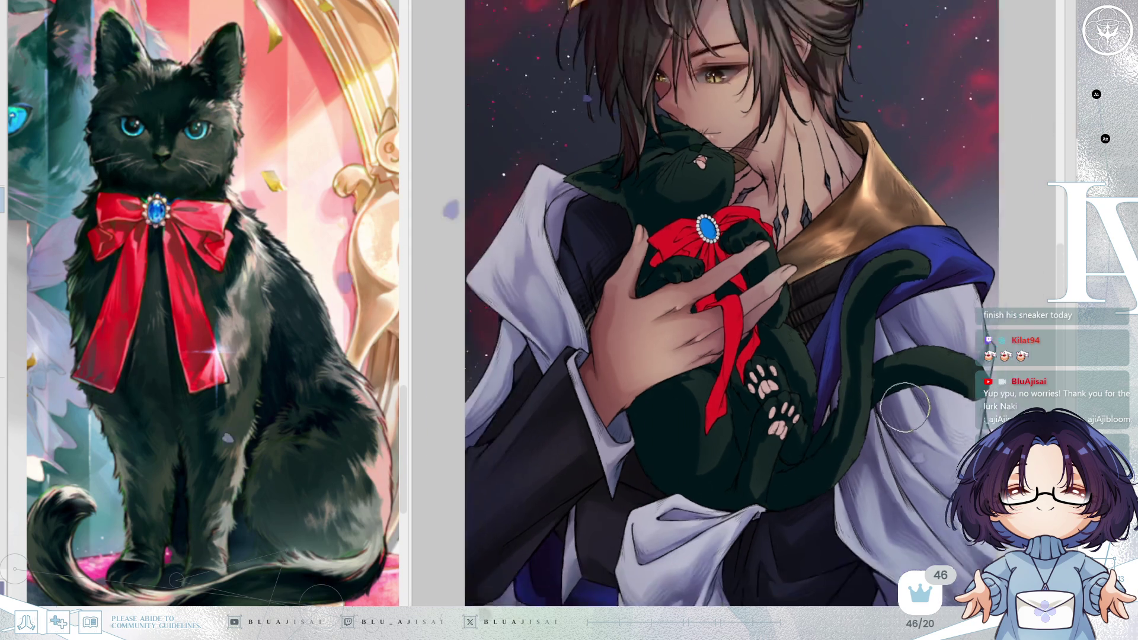
Zoom in on the cat's head and drag the reference divider left to widen the canvas
scroll(900, 403, up, 1)
scroll(883, 361, up, 1)
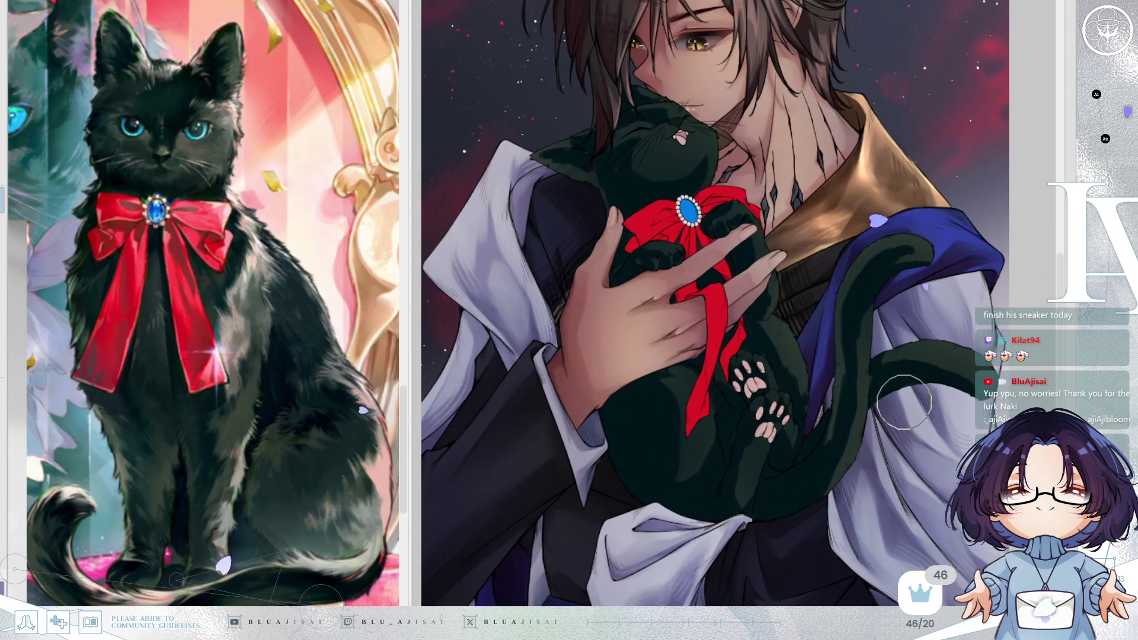
drag(689, 176, 694, 202)
scroll(695, 202, up, 2)
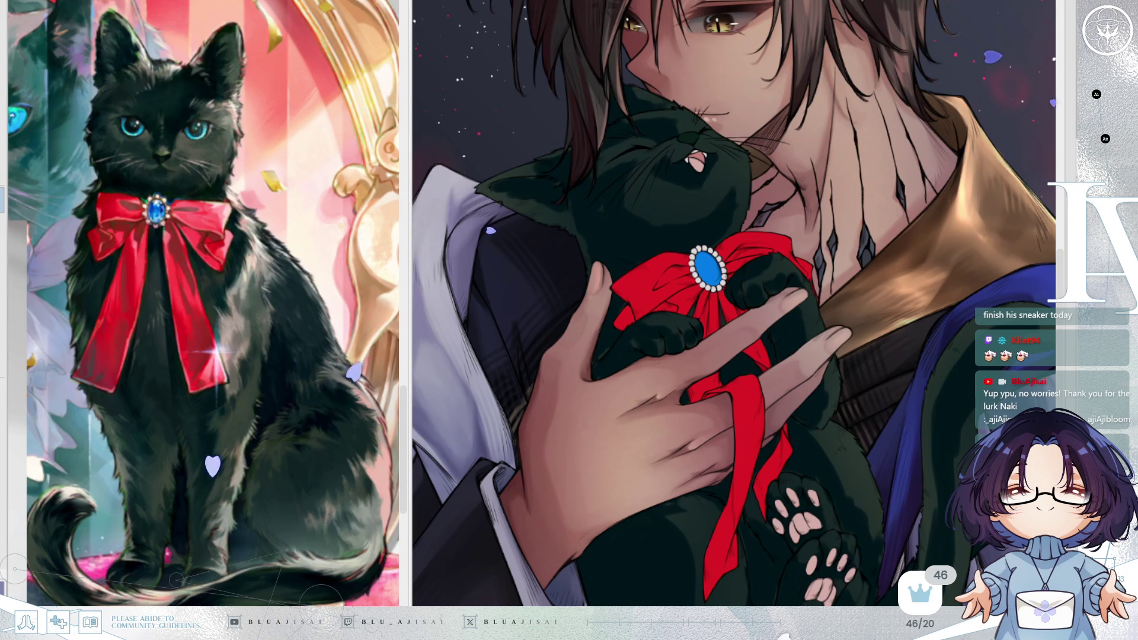
scroll(520, 326, up, 2)
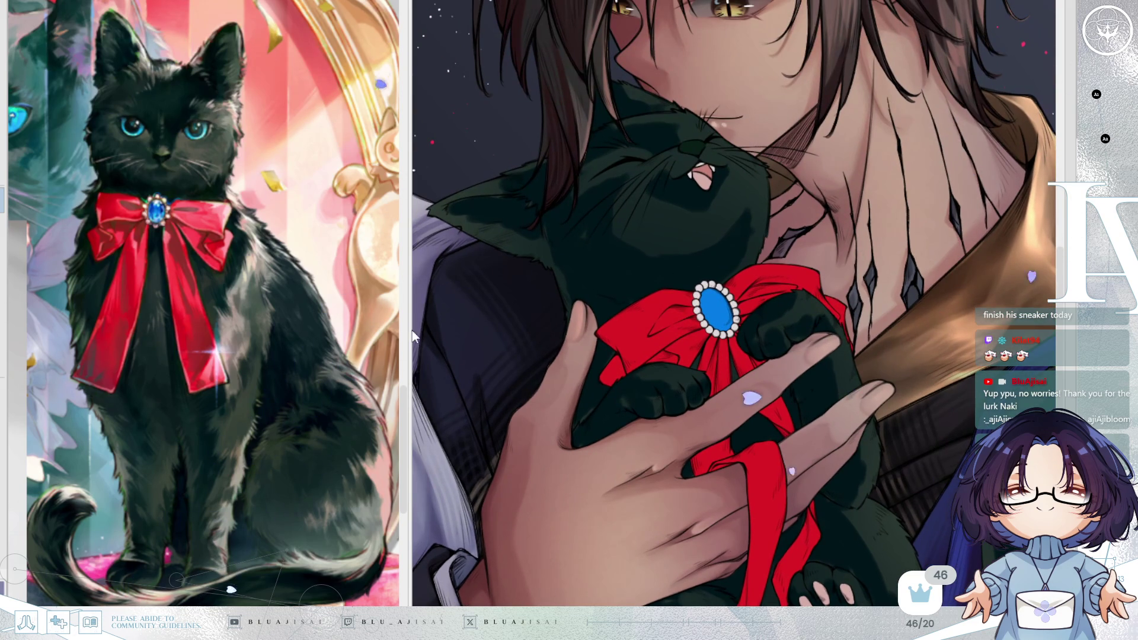
drag(413, 351, 327, 351)
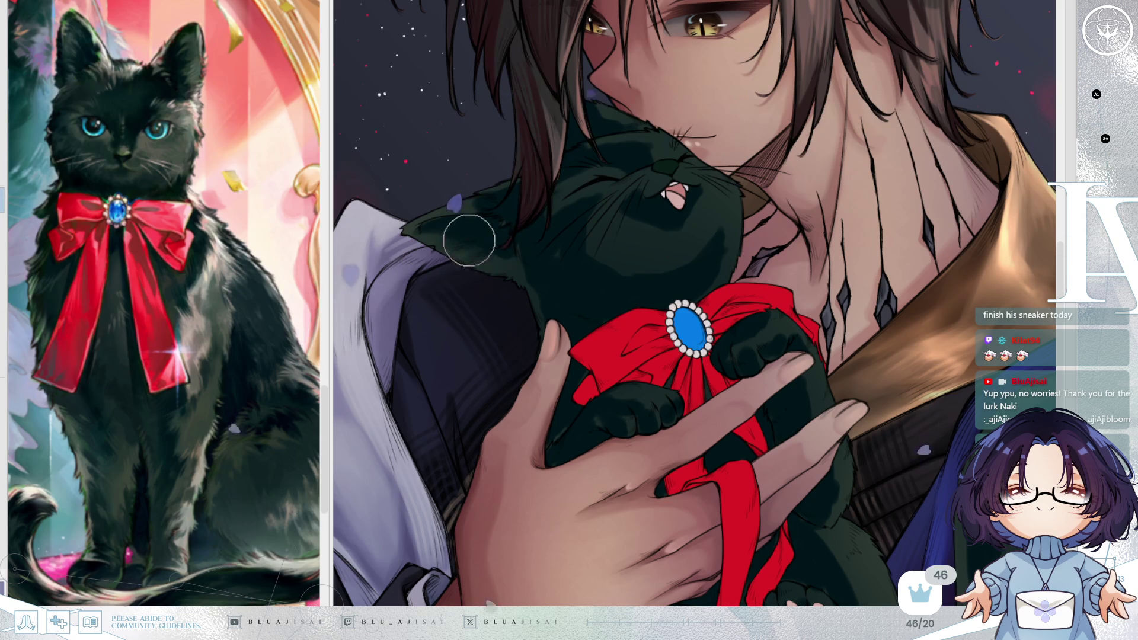
Paint the cat's light ear patch dark green and shade the neck below the ear
mouse_move(430, 224)
mouse_down()
mouse_move(472, 213)
mouse_move(470, 198)
mouse_move(538, 184)
mouse_up()
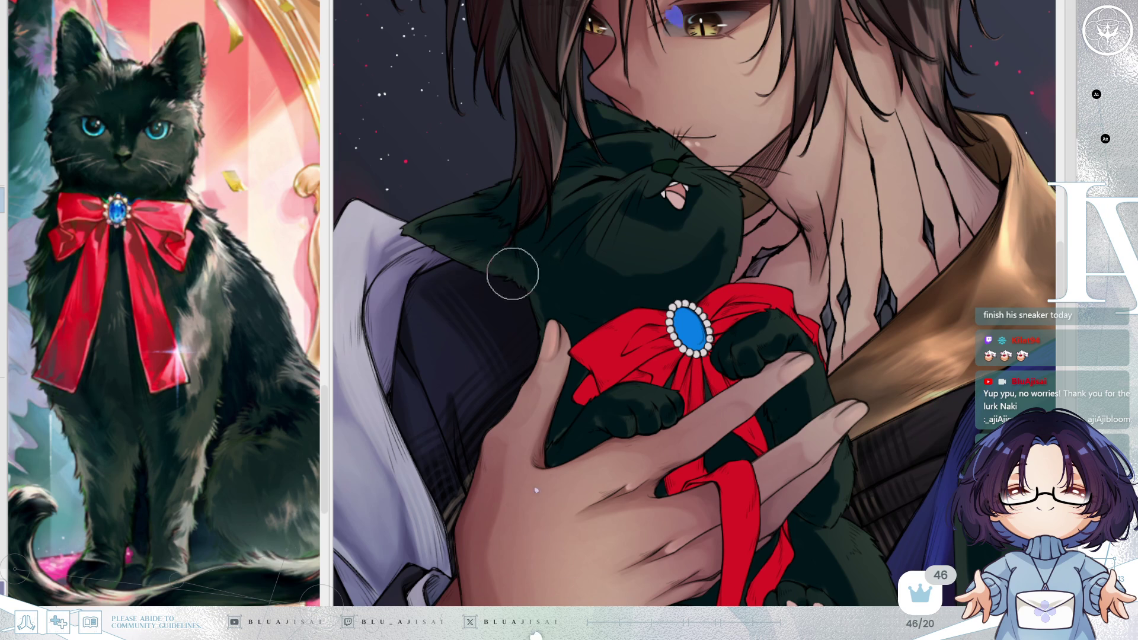
mouse_move(534, 260)
mouse_down()
mouse_move(516, 265)
mouse_move(524, 300)
mouse_move(538, 305)
mouse_move(559, 236)
mouse_move(549, 262)
mouse_move(543, 191)
mouse_move(561, 201)
mouse_move(564, 183)
mouse_move(578, 189)
mouse_move(589, 206)
mouse_move(564, 265)
mouse_move(603, 298)
mouse_move(666, 164)
mouse_up()
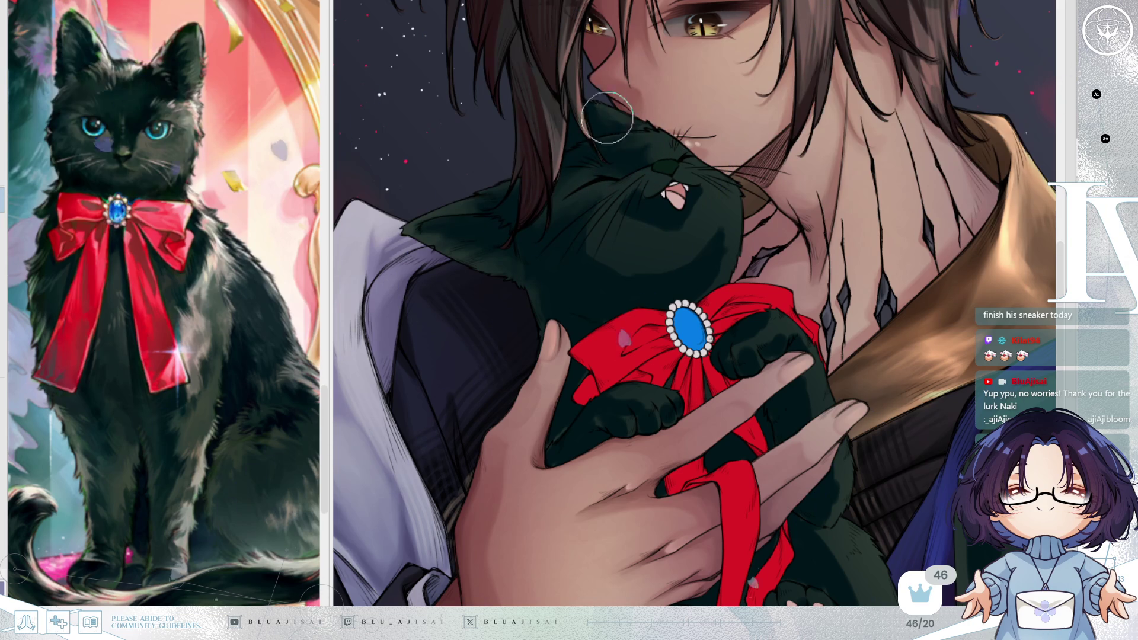
key(h)
Rotate, mirror and pan the canvas repeatedly to review the new head shading
key(minus)
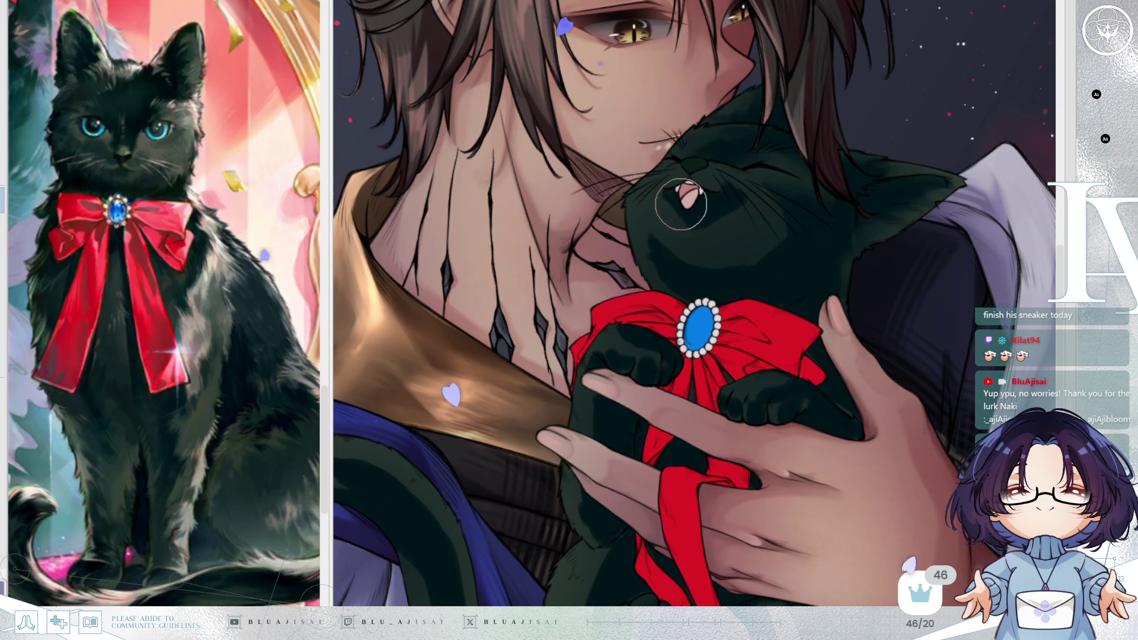
key(asciicircum)
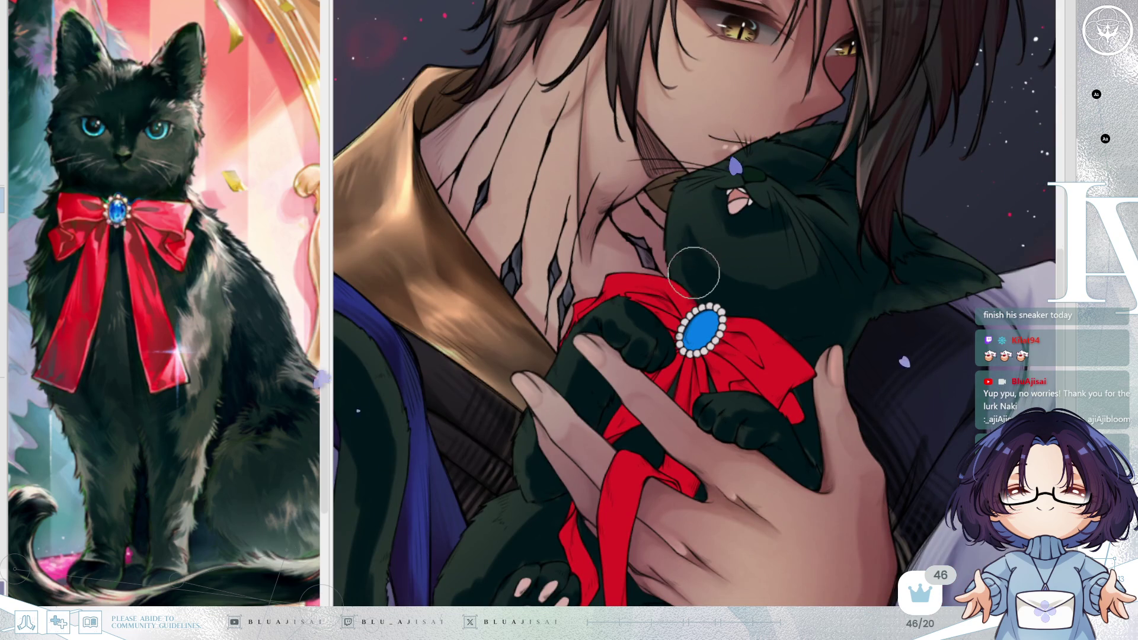
key(h)
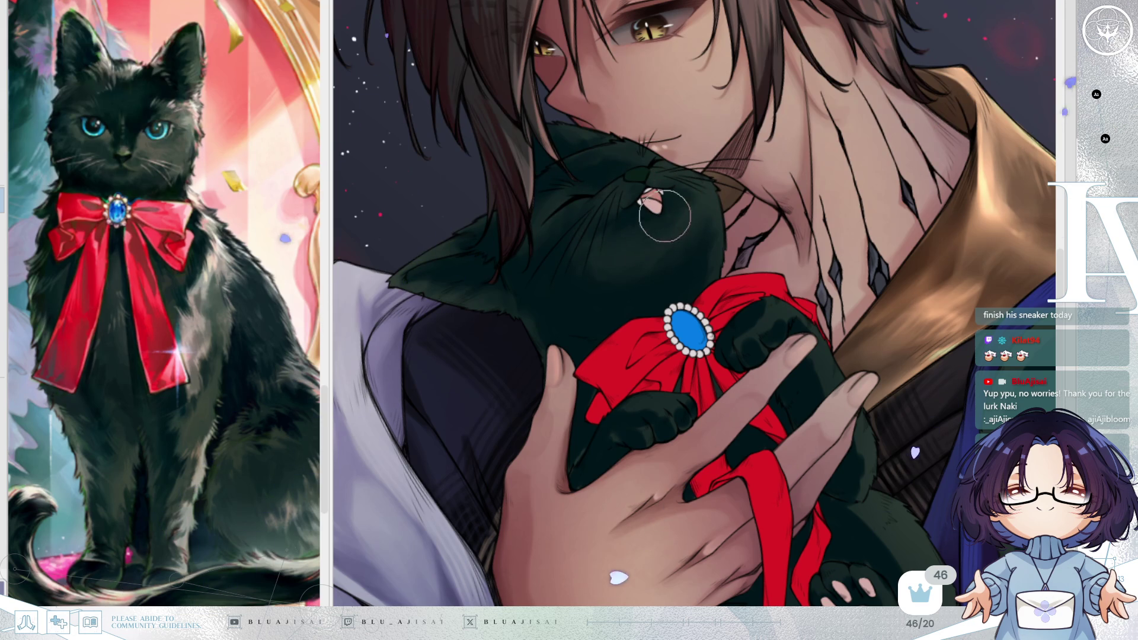
drag(714, 221, 901, 149)
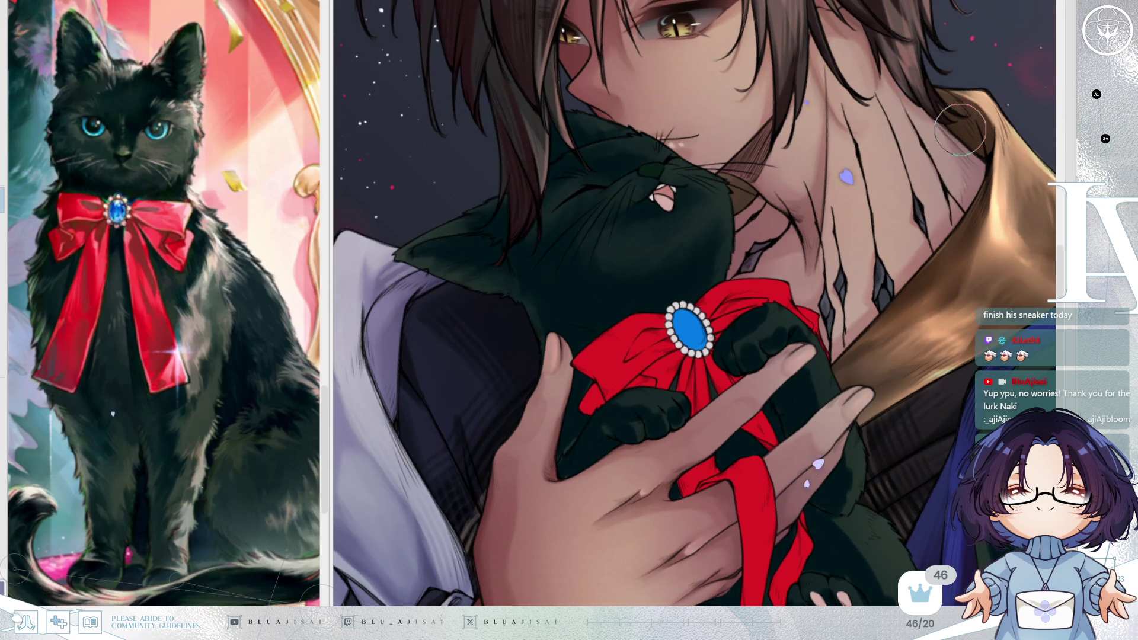
key(h)
drag(959, 125, 909, 139)
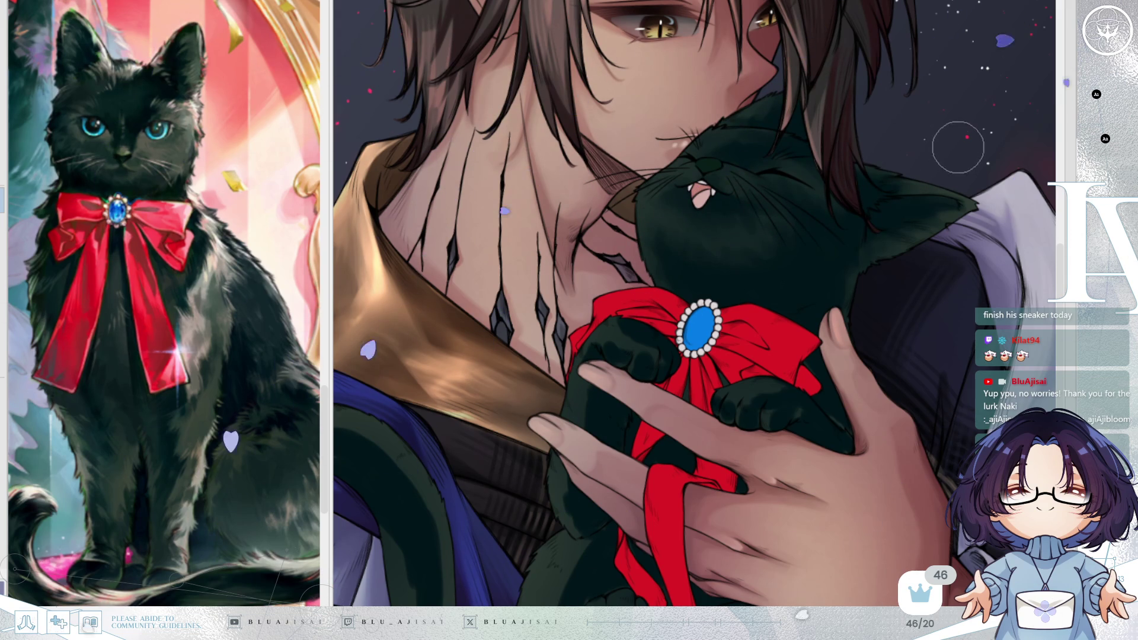
mouse_move(855, 289)
mouse_down()
mouse_move(894, 310)
mouse_move(878, 256)
mouse_up()
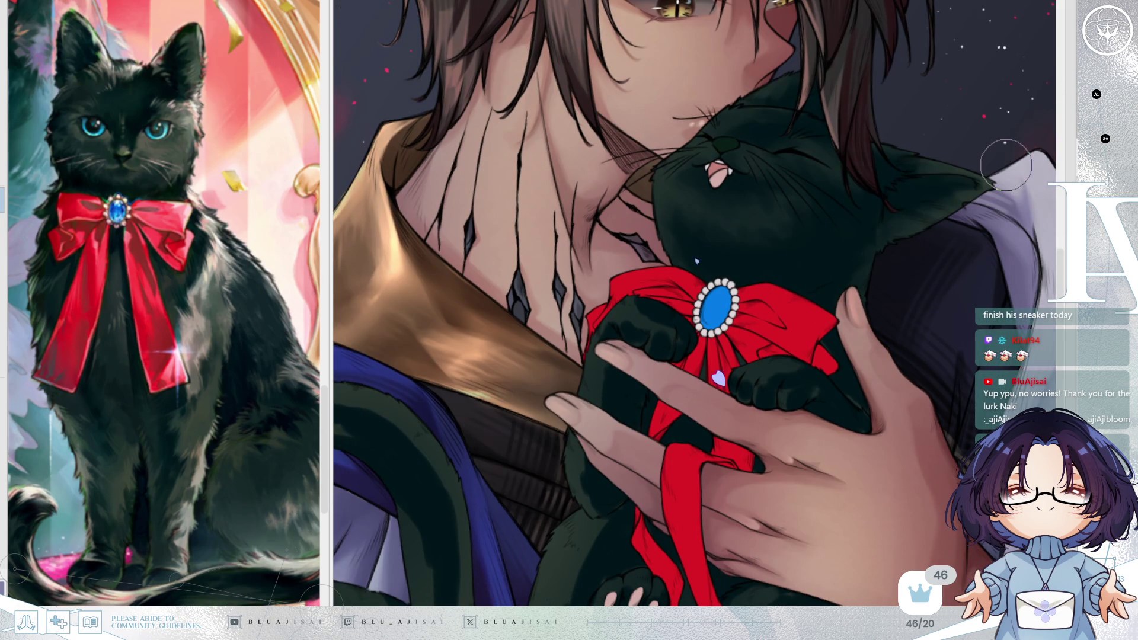
key(h)
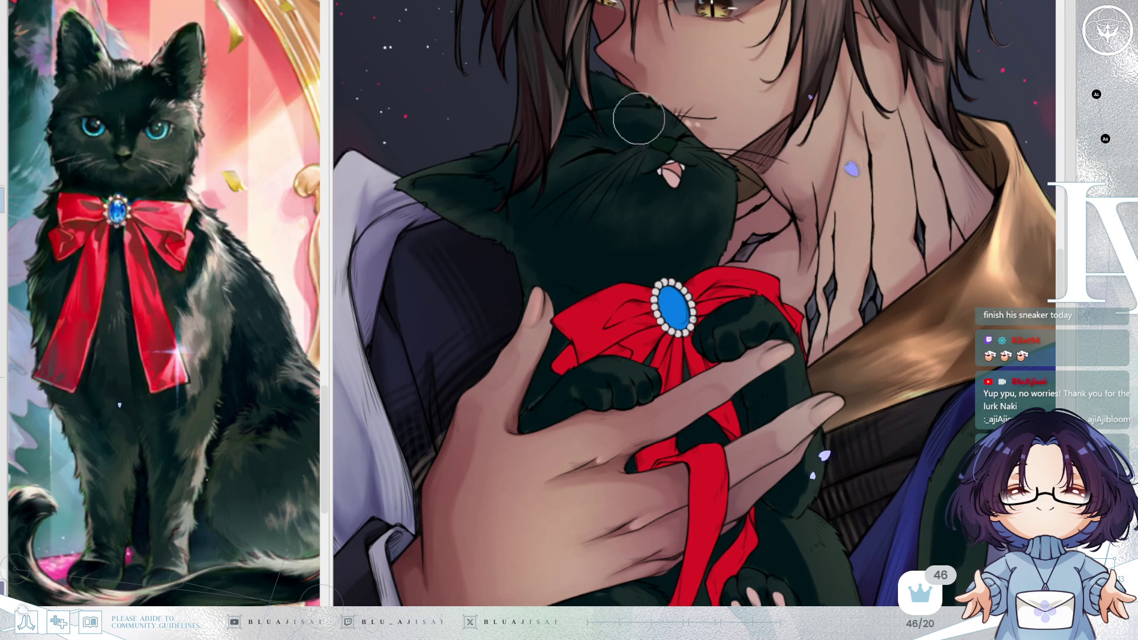
scroll(768, 193, down, 3)
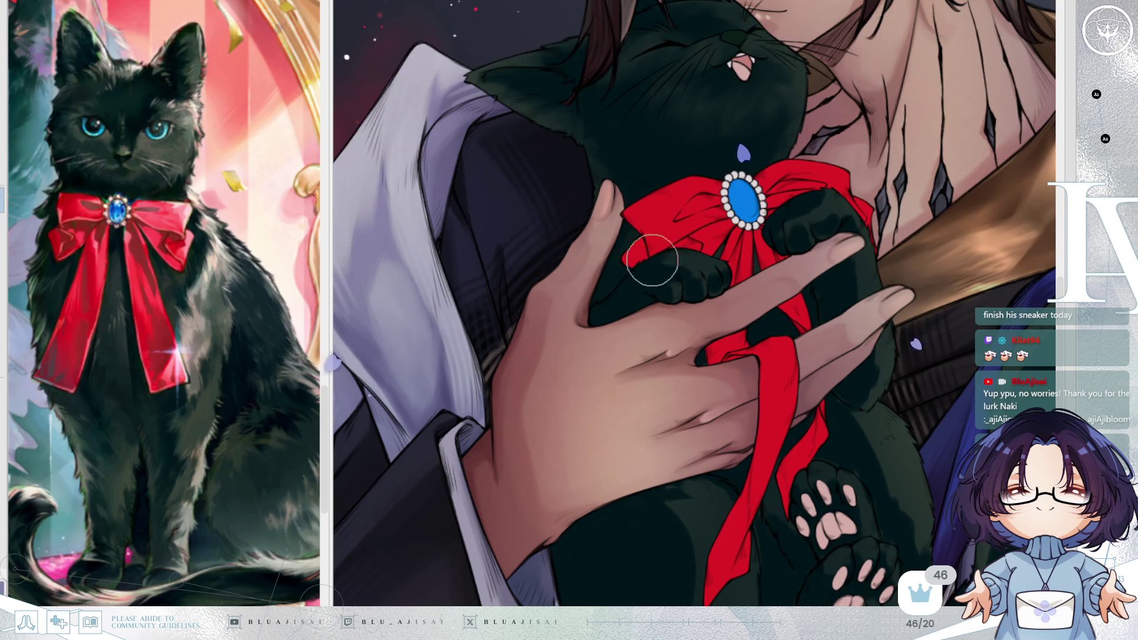
key(minus)
key(minus)
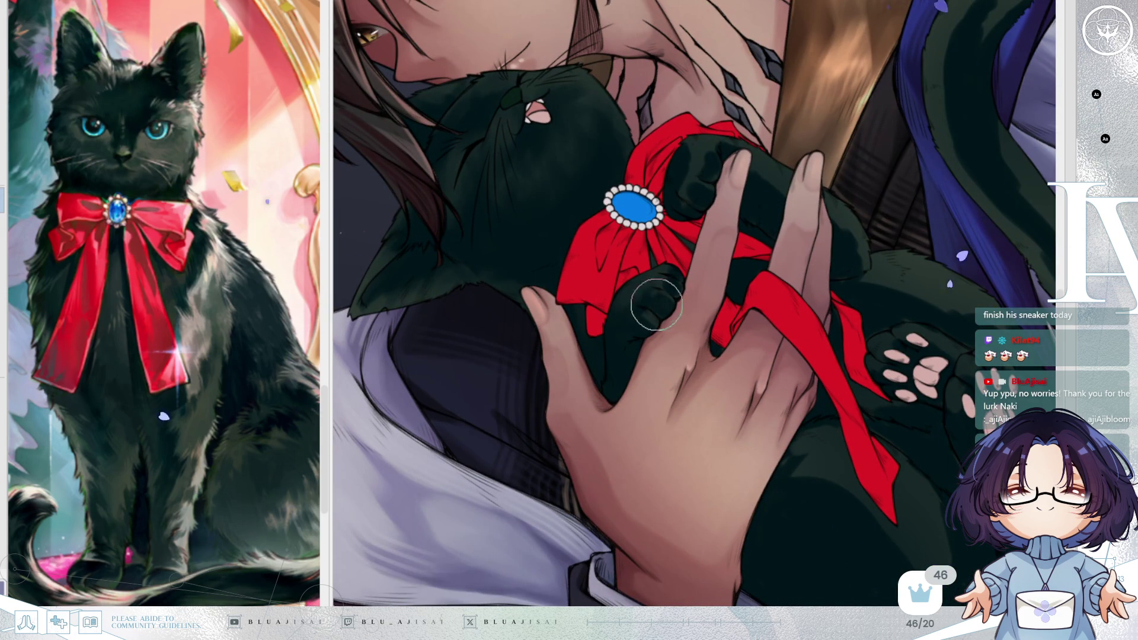
key(equal)
key(equal)
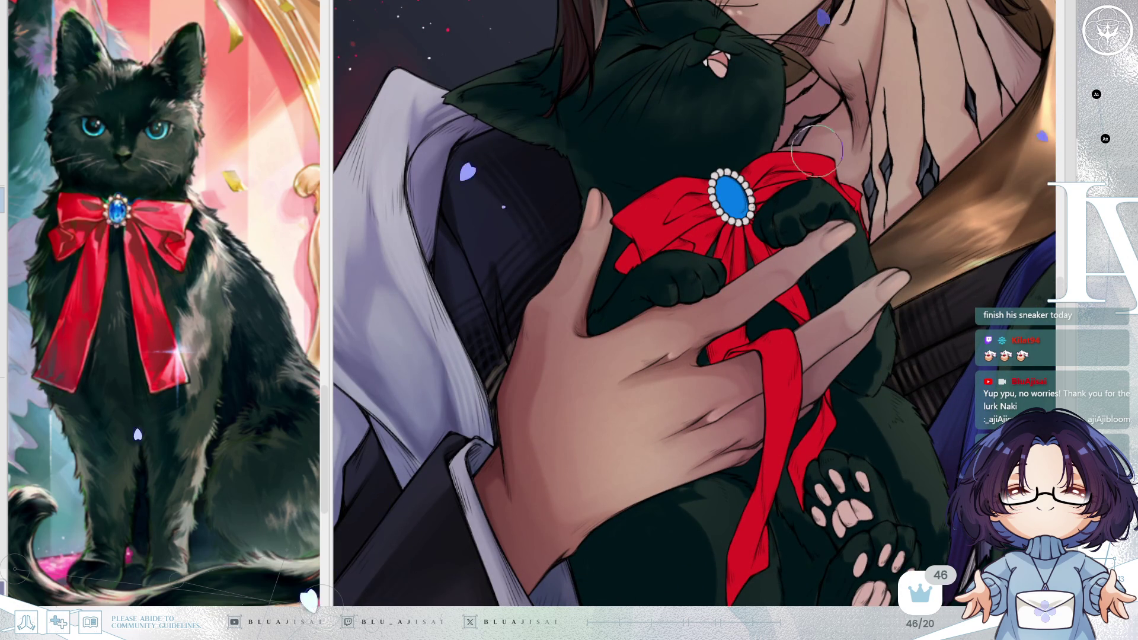
key(ctrl+plus)
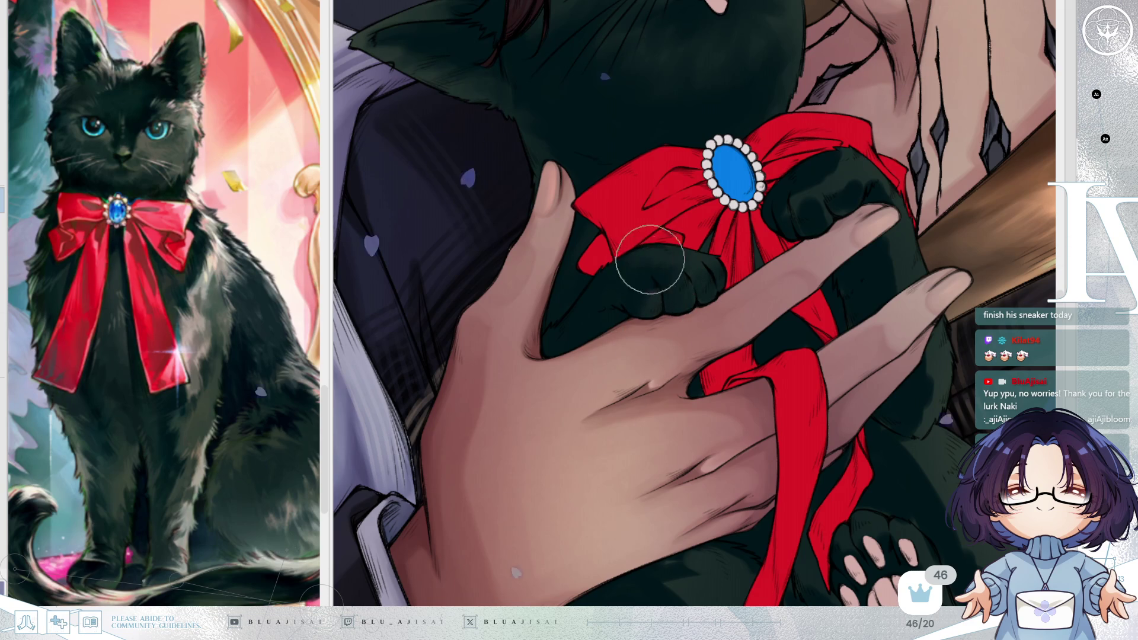
drag(710, 311, 699, 272)
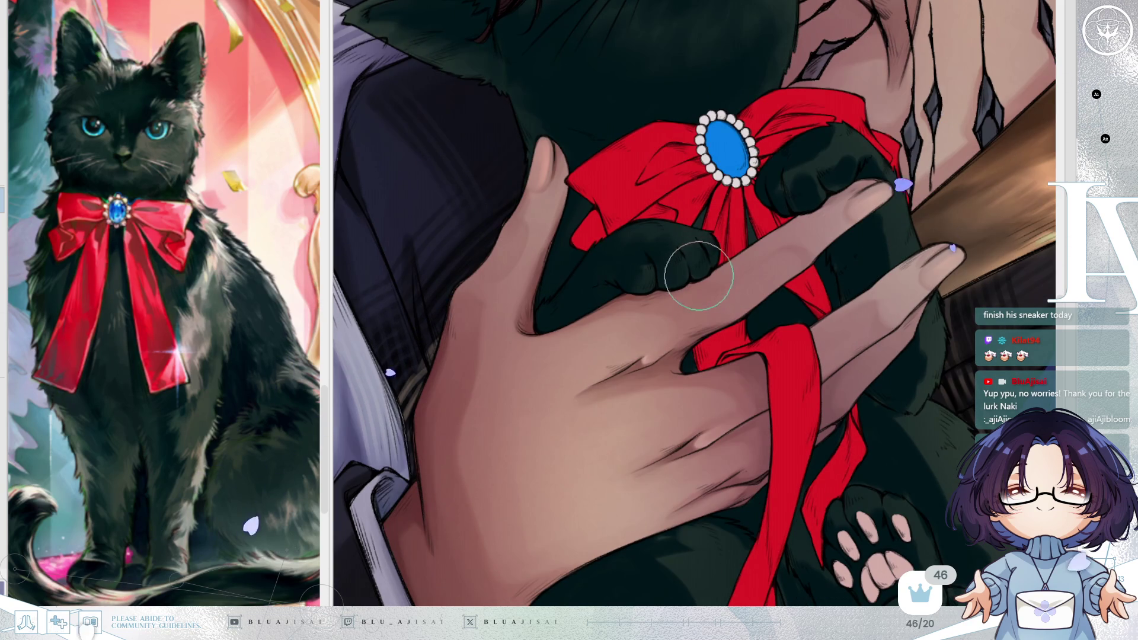
drag(807, 235, 800, 247)
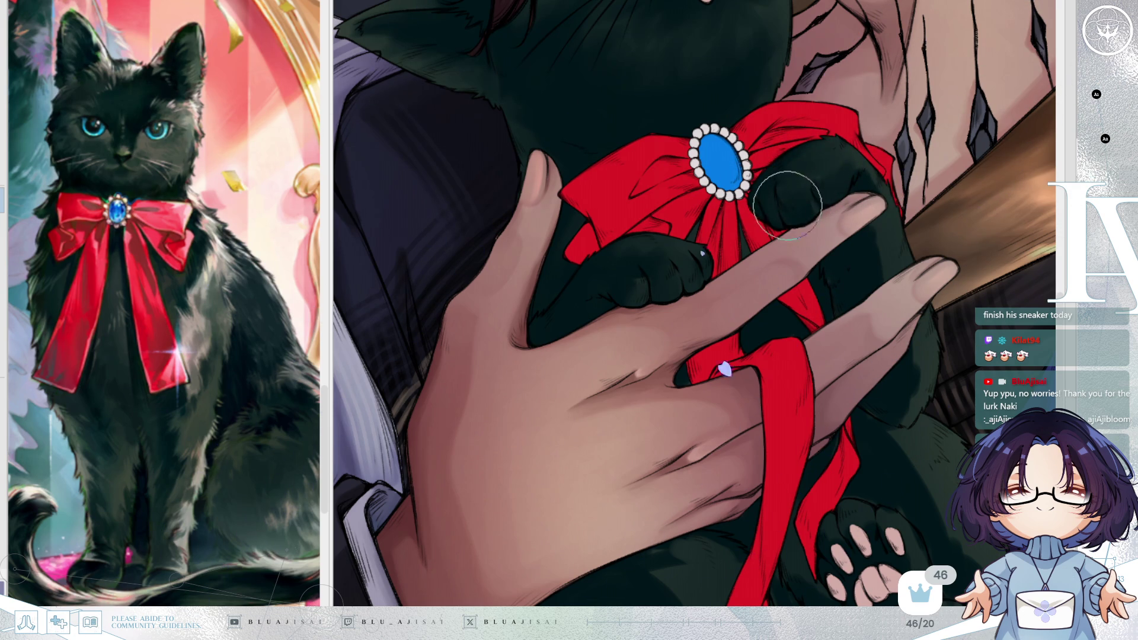
key(h)
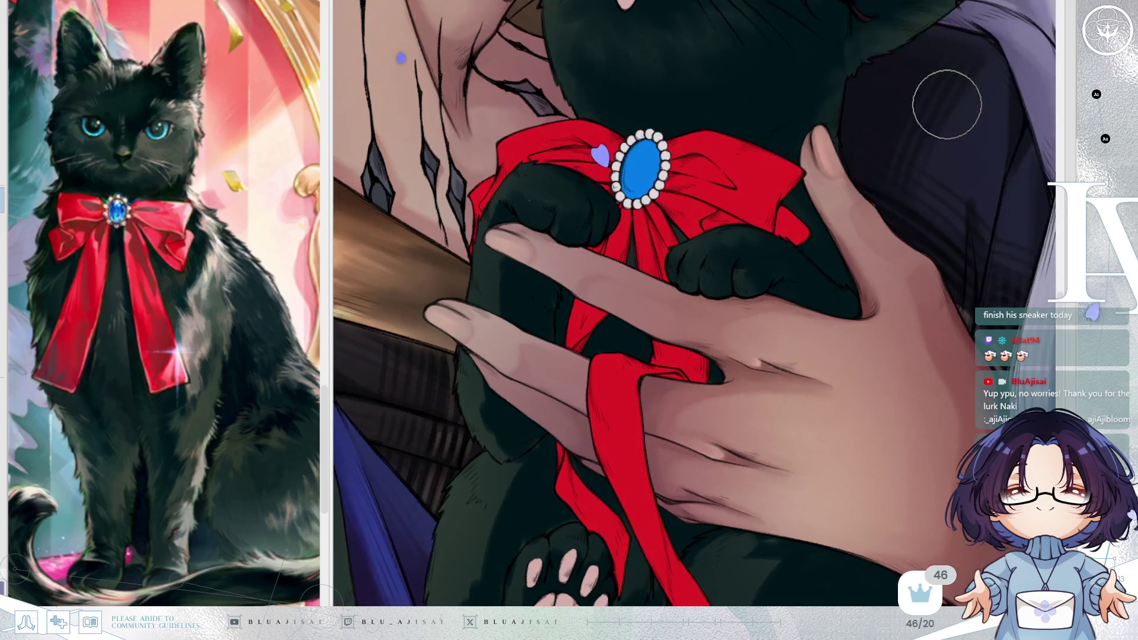
key(minus)
key(minus)
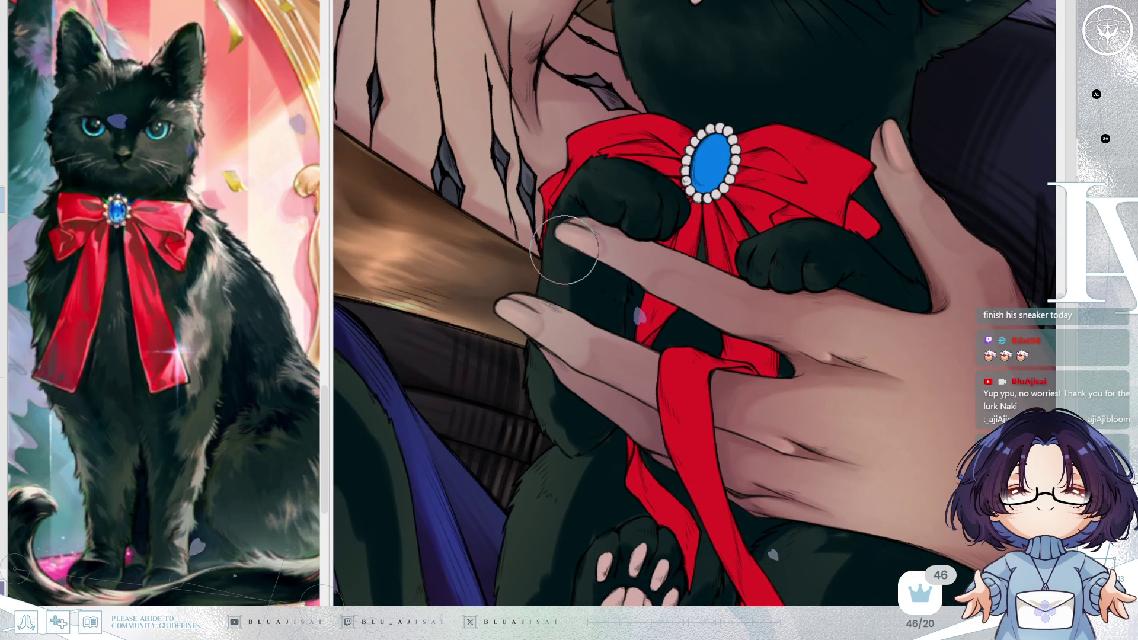
key(h)
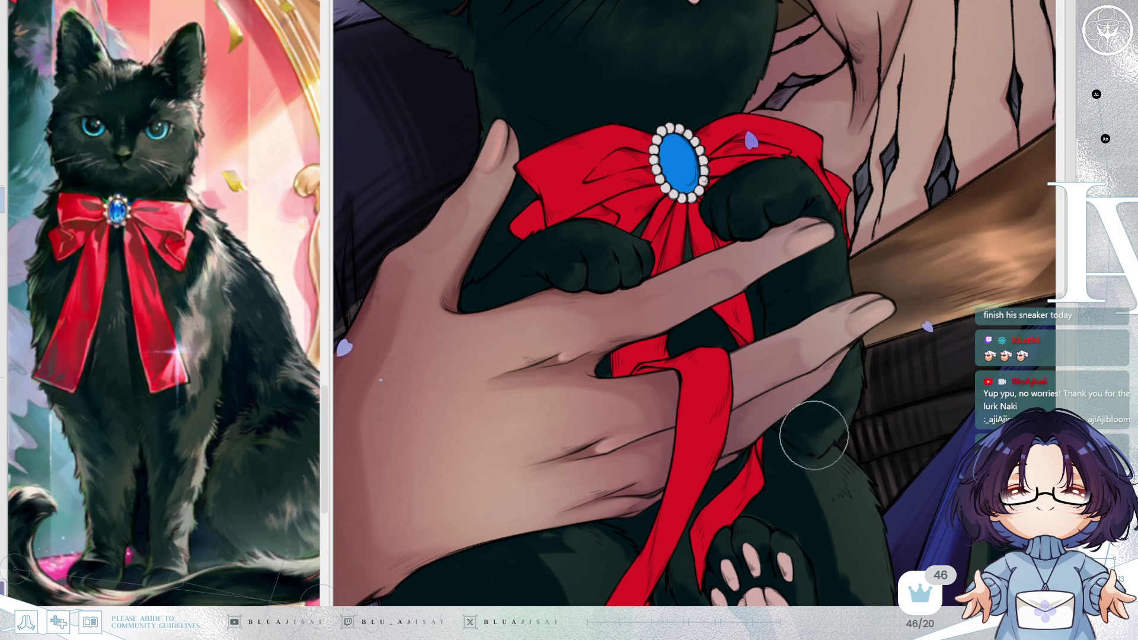
key(h)
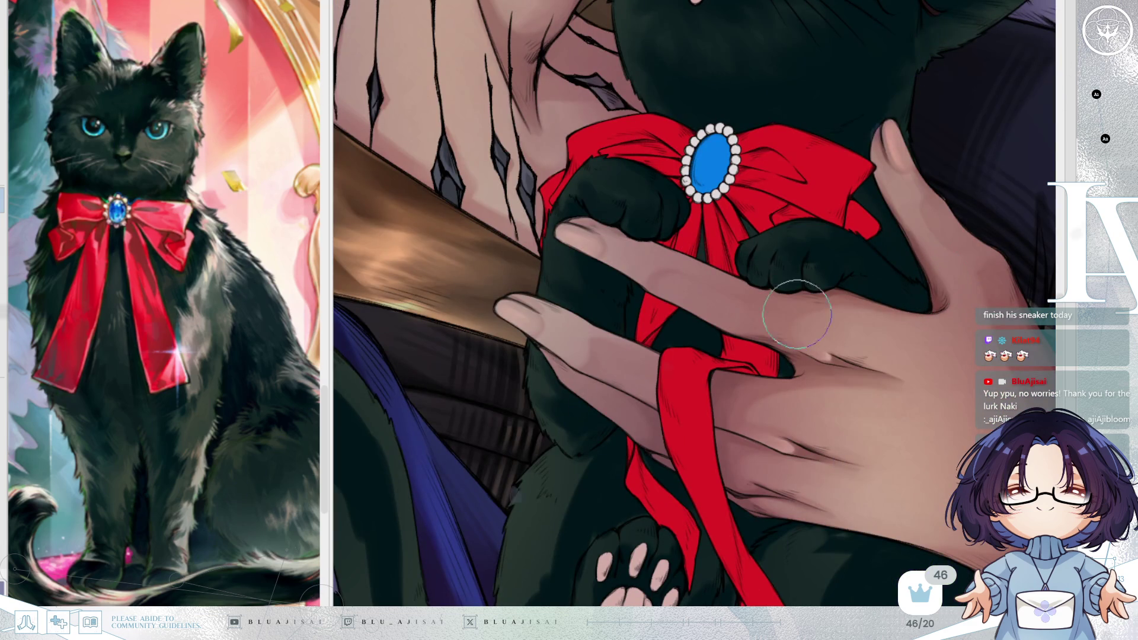
scroll(532, 359, up, 1)
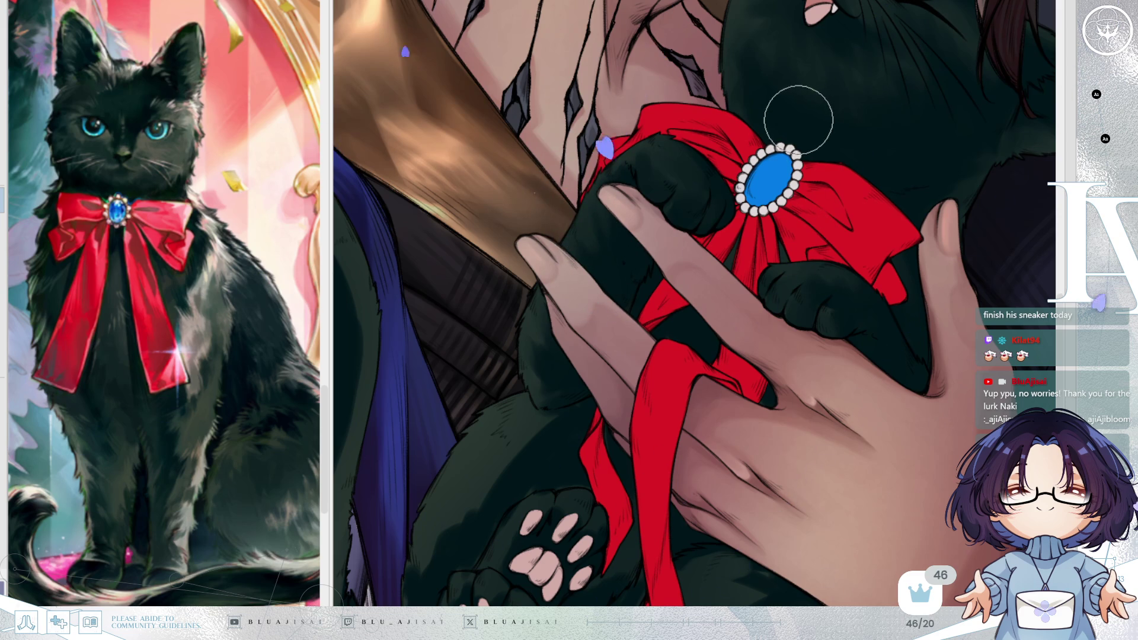
key(h)
mouse_move(814, 218)
mouse_down()
mouse_move(820, 348)
mouse_move(785, 293)
mouse_move(760, 206)
mouse_up()
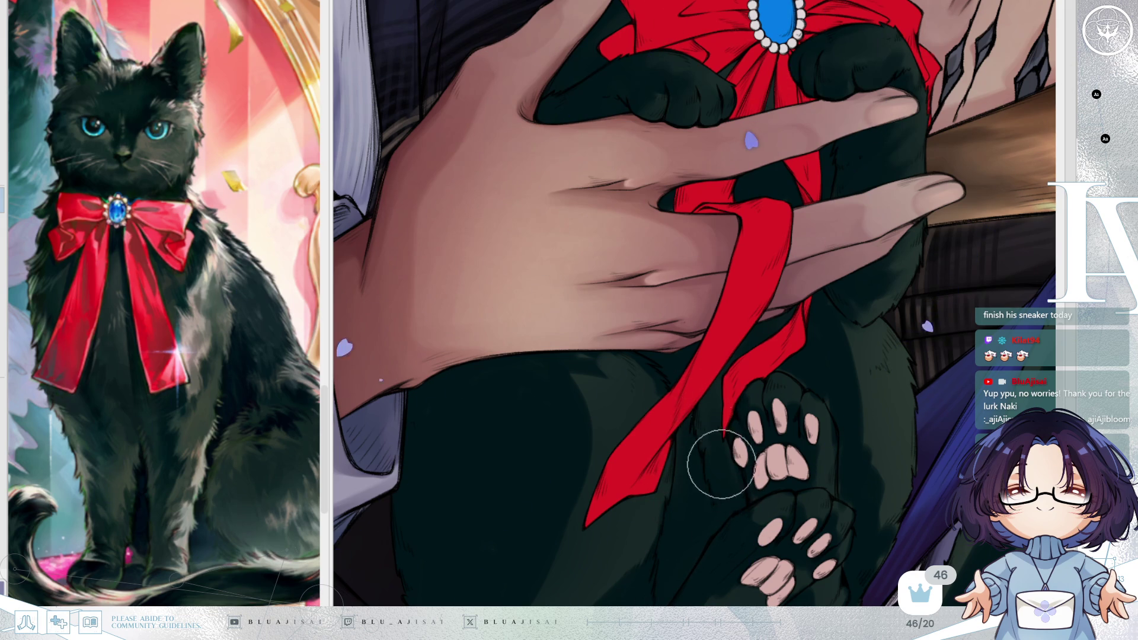
mouse_move(729, 393)
mouse_down()
mouse_move(800, 325)
mouse_move(686, 364)
mouse_move(542, 80)
mouse_up()
drag(581, 308, 601, 413)
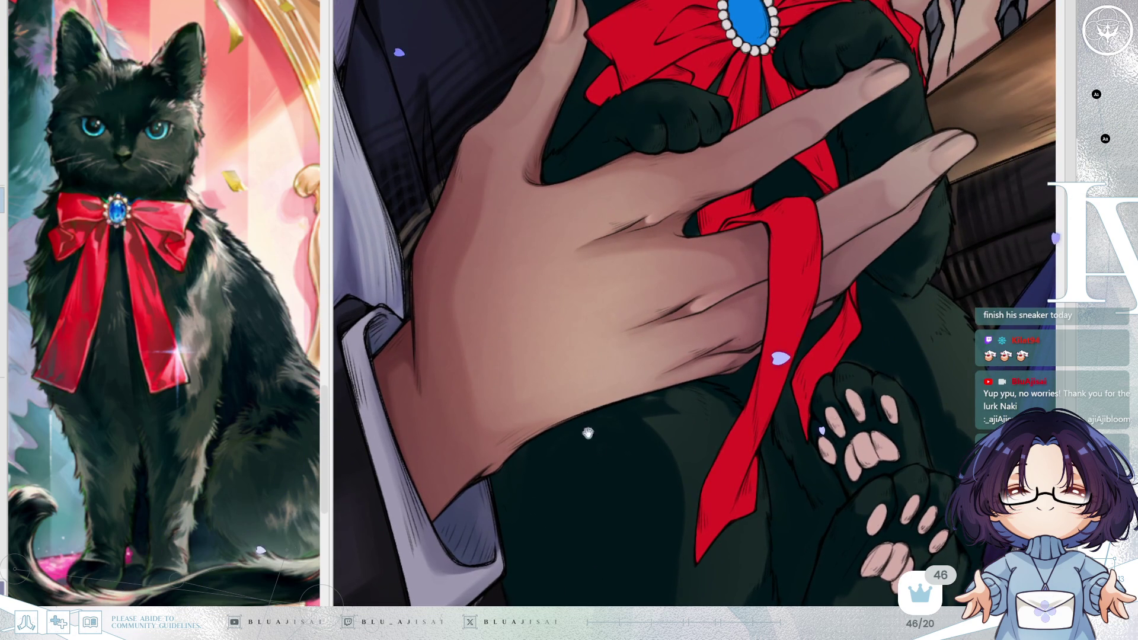
drag(646, 444, 617, 269)
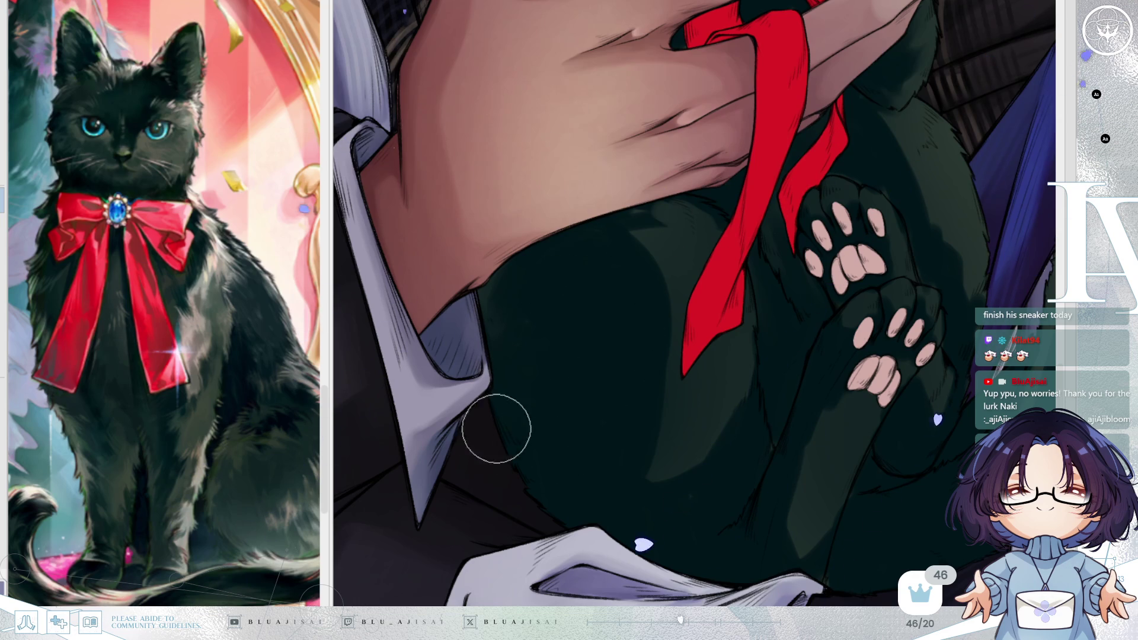
key(h)
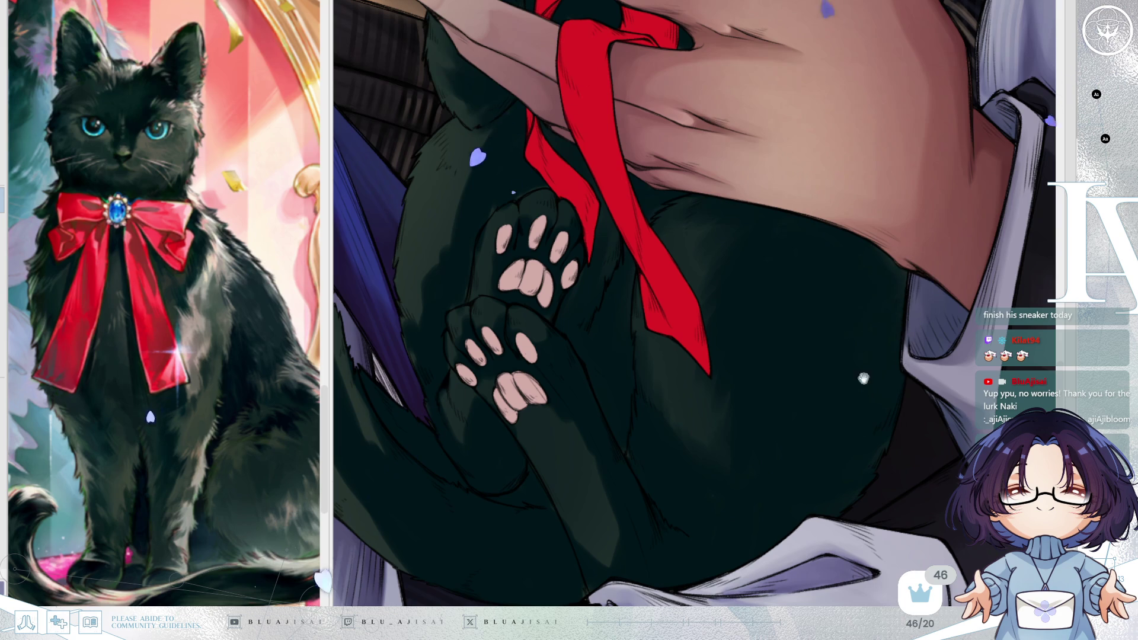
Softly airbrush lighter shading into the cat's fur right of and below the red ribbon
drag(864, 373, 884, 275)
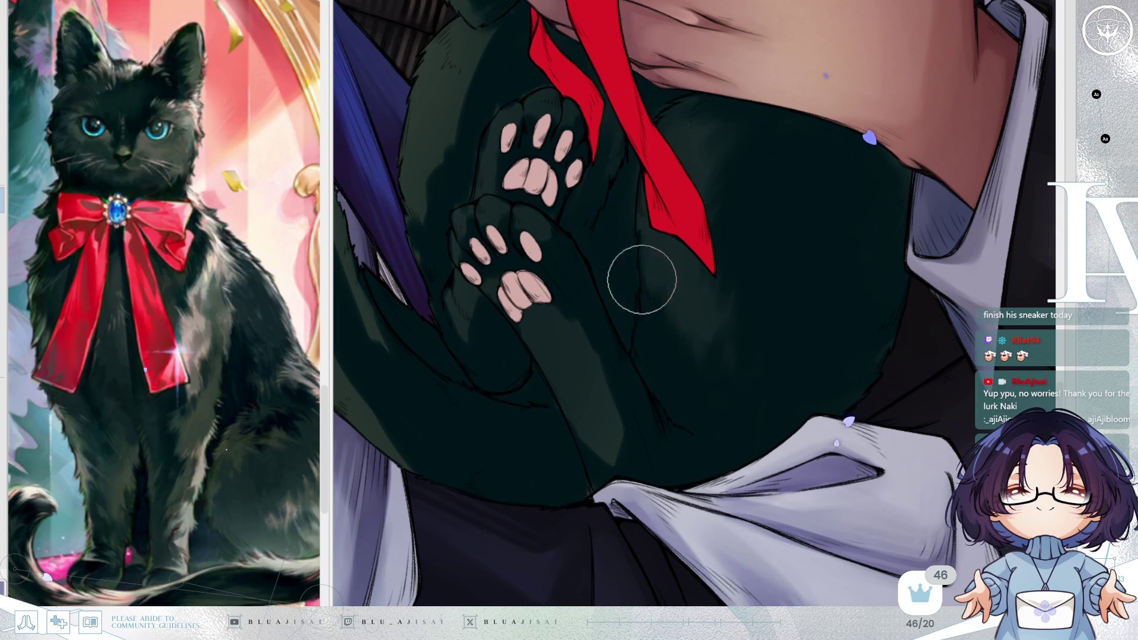
key(h)
drag(750, 296, 749, 333)
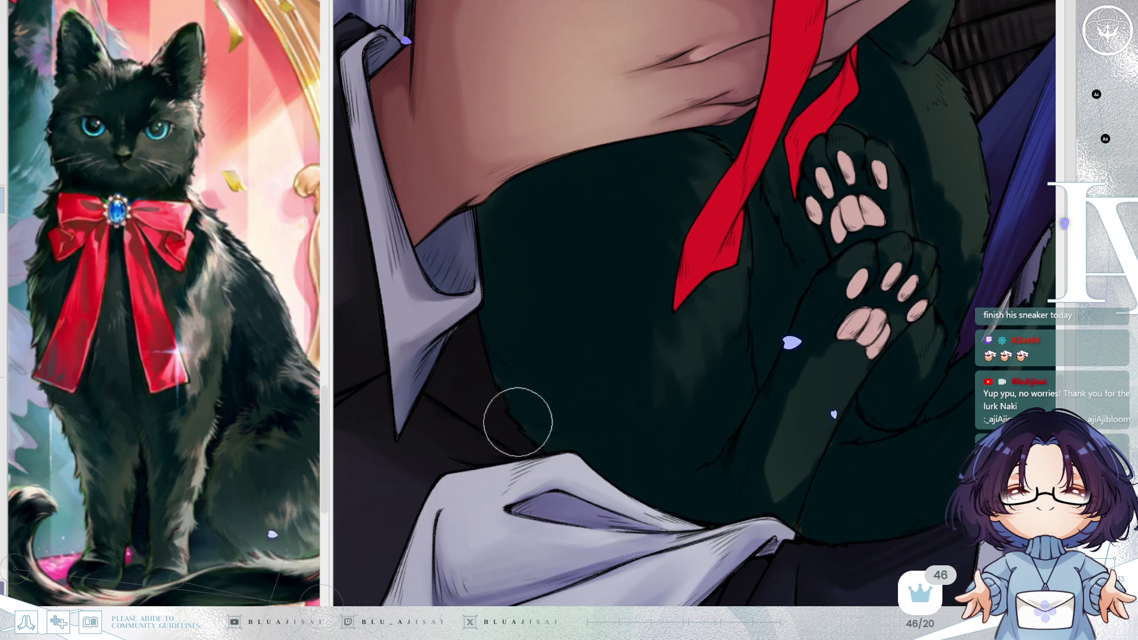
drag(803, 287, 743, 293)
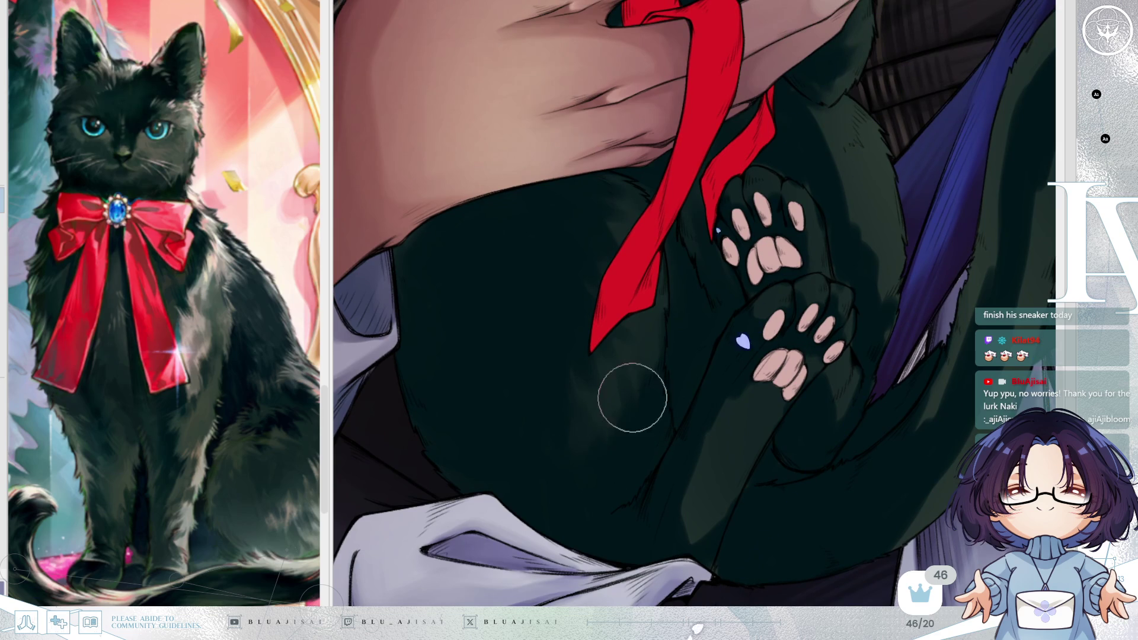
key(h)
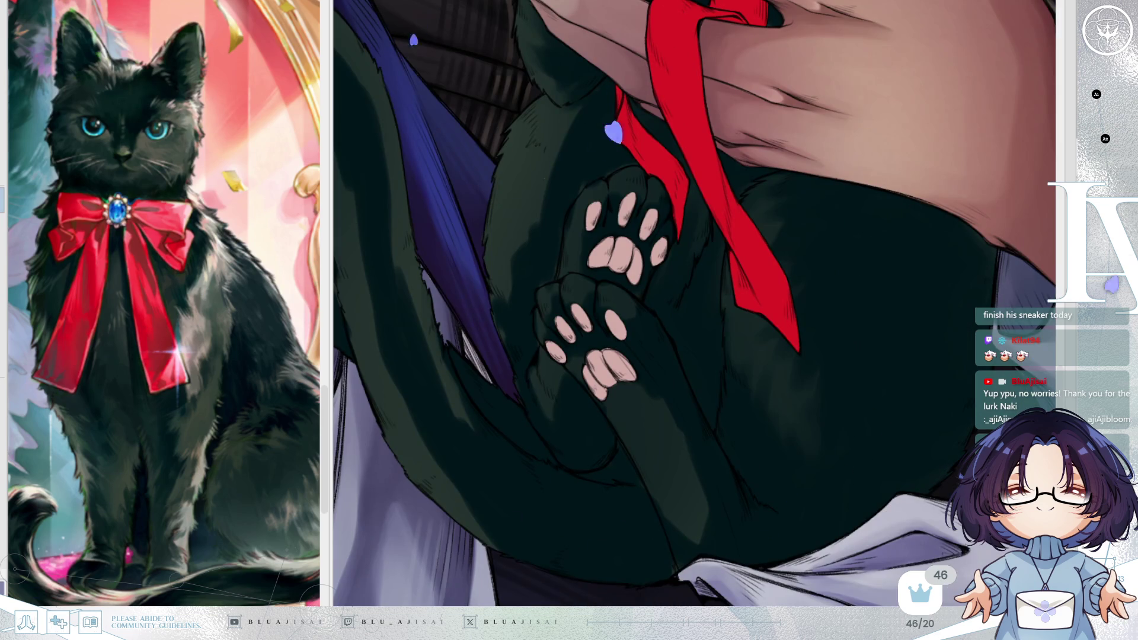
mouse_move(754, 353)
mouse_down()
mouse_move(782, 285)
mouse_move(753, 323)
mouse_move(790, 227)
mouse_move(749, 246)
mouse_move(797, 191)
mouse_move(777, 221)
mouse_move(775, 259)
mouse_move(784, 203)
mouse_move(798, 236)
mouse_move(777, 340)
mouse_move(778, 323)
mouse_up()
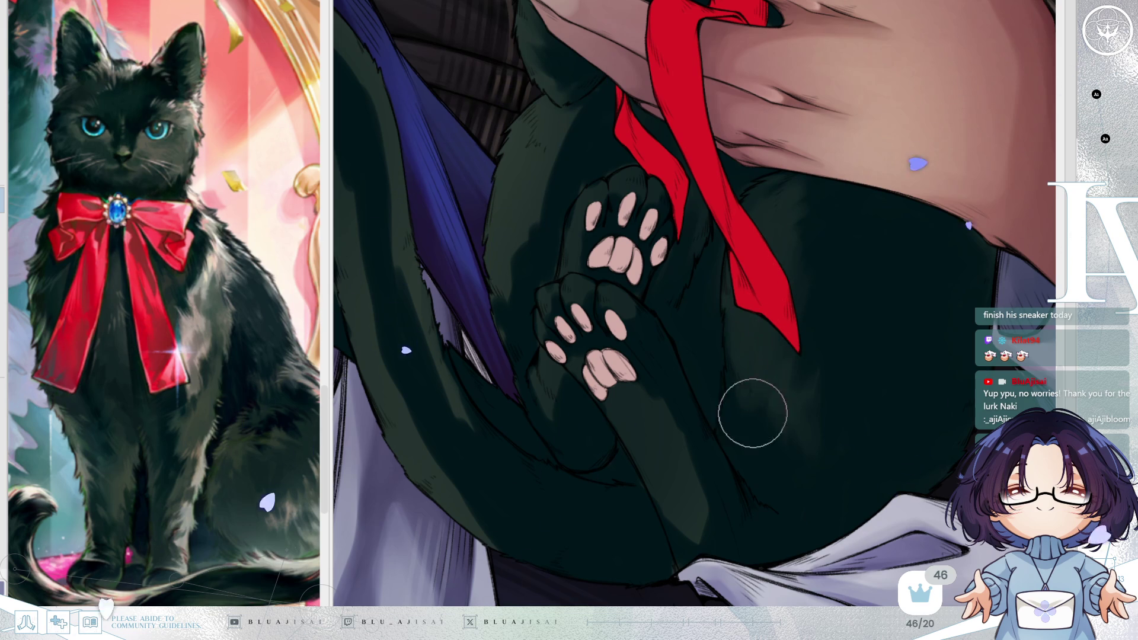
mouse_move(748, 437)
mouse_down()
mouse_move(798, 432)
mouse_move(775, 375)
mouse_move(759, 409)
mouse_up()
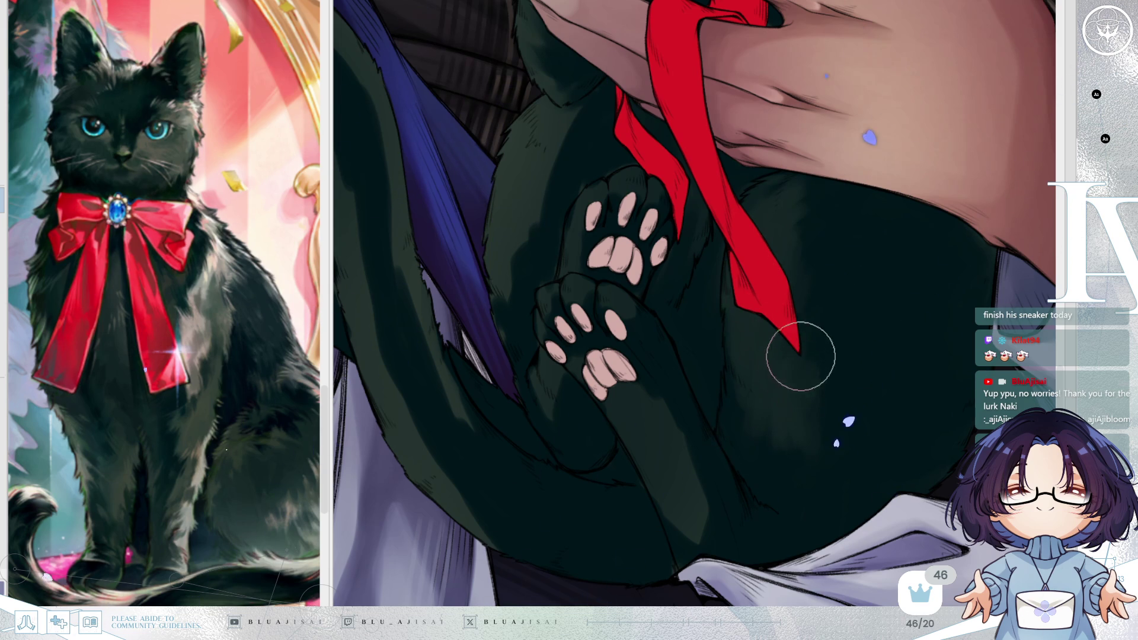
Lighten the broader dark belly fur with soft shading, checking it in a mirrored view
key(h)
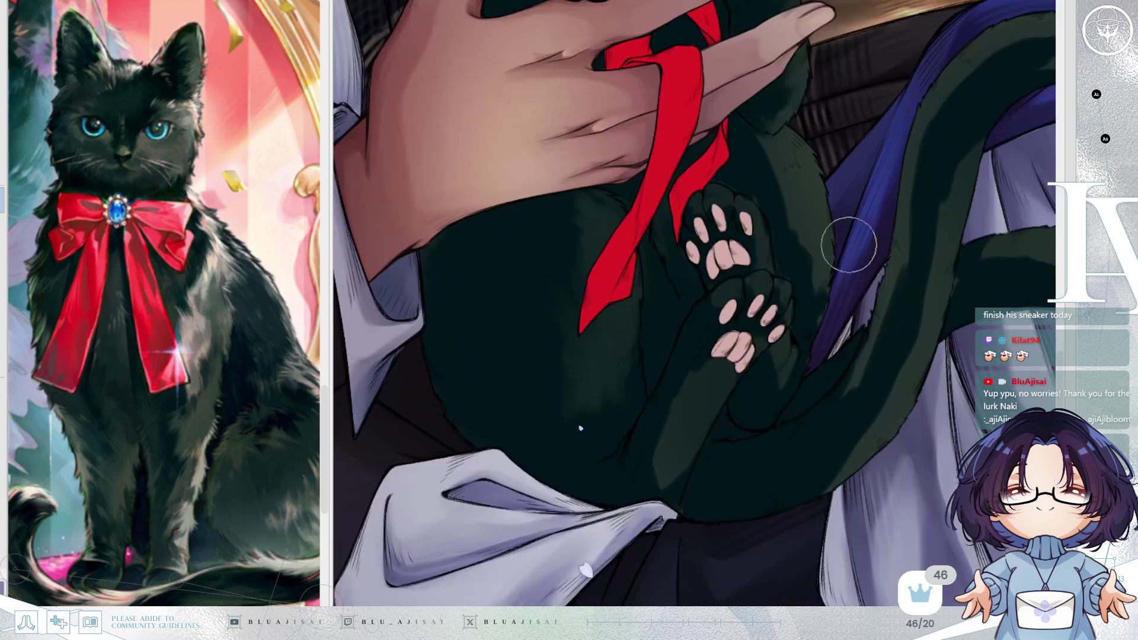
mouse_move(583, 263)
mouse_down()
mouse_move(586, 361)
mouse_move(554, 398)
mouse_move(533, 452)
mouse_move(574, 426)
mouse_move(546, 456)
mouse_up()
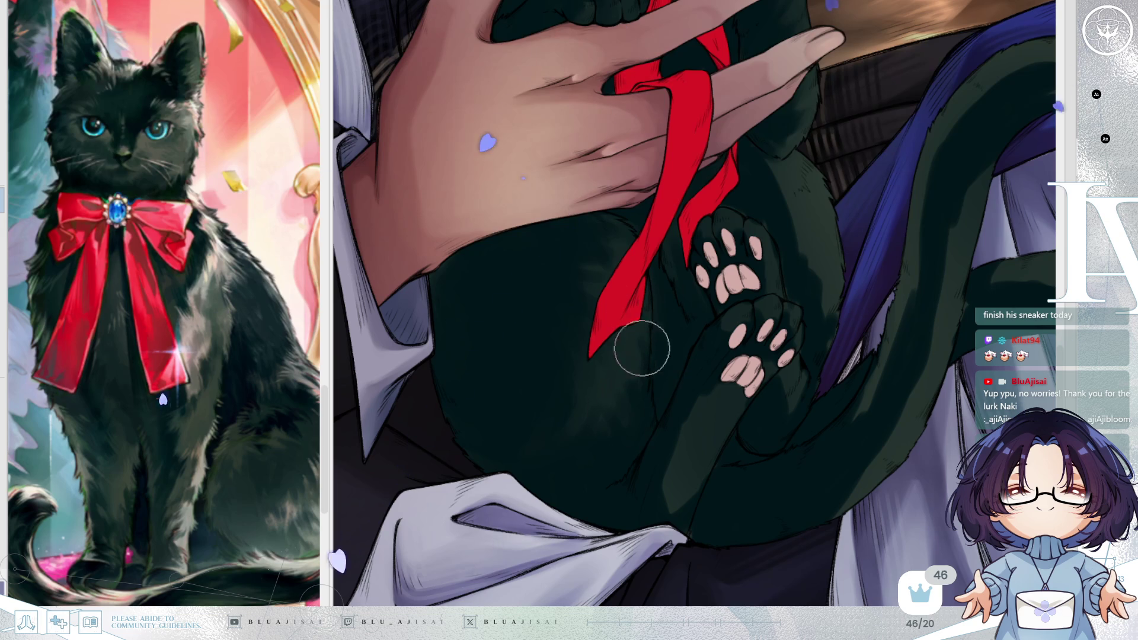
key(m)
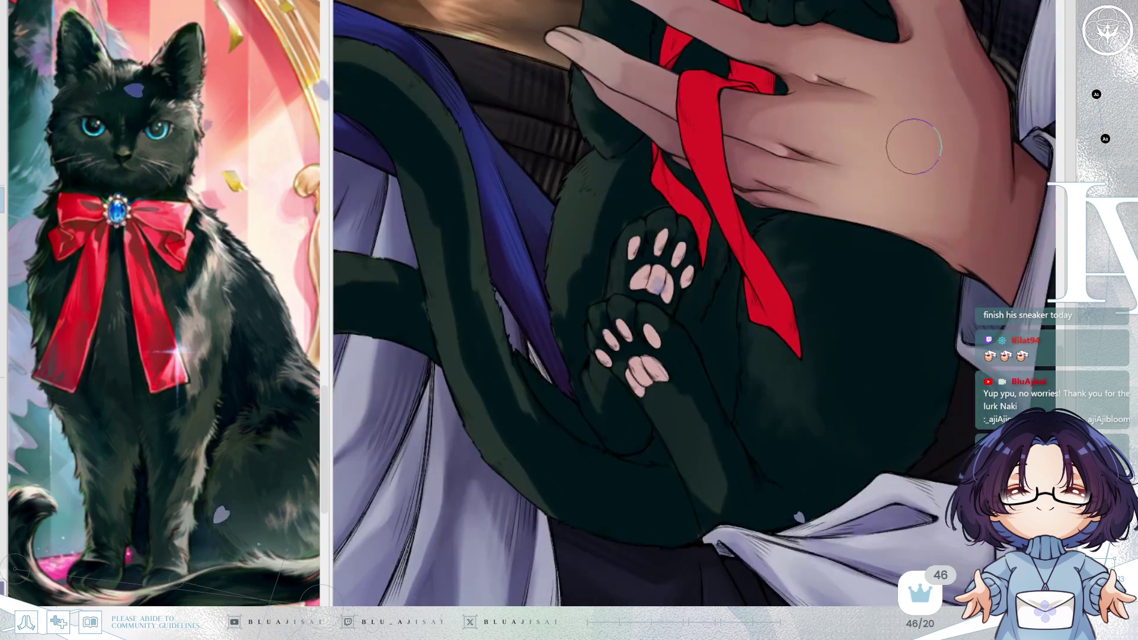
key(m)
mouse_move(920, 140)
mouse_down()
mouse_move(895, 241)
mouse_move(864, 303)
mouse_up()
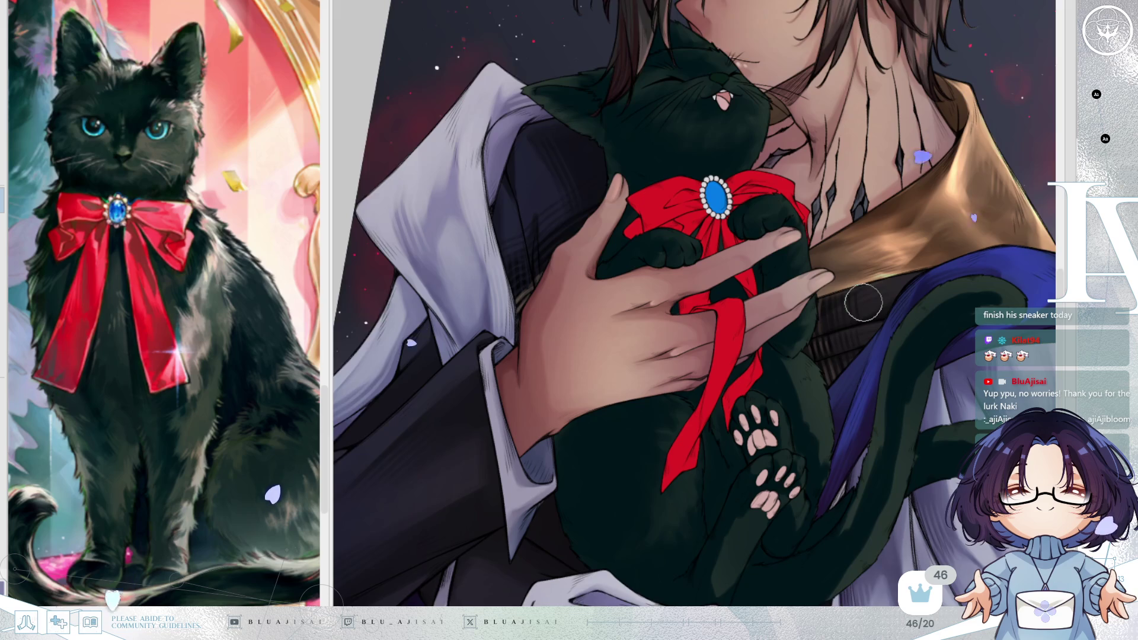
scroll(864, 302, up, 1)
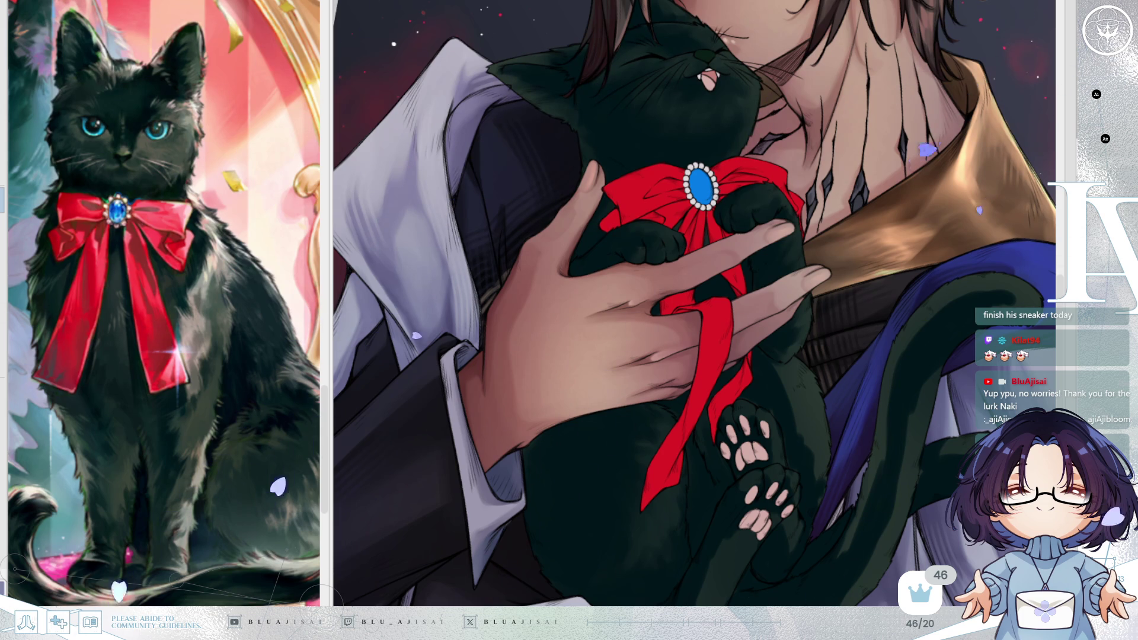
scroll(892, 250, up, 2)
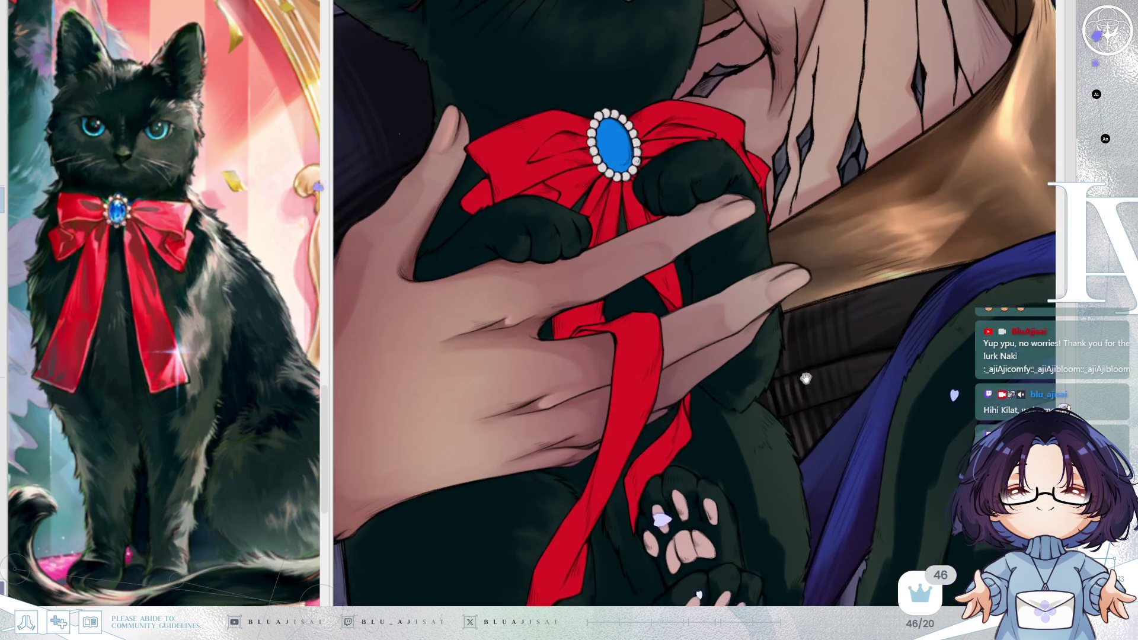
Extend the lighter green highlight down the cat's raised leg and touch up the paw
scroll(708, 206, down, 3)
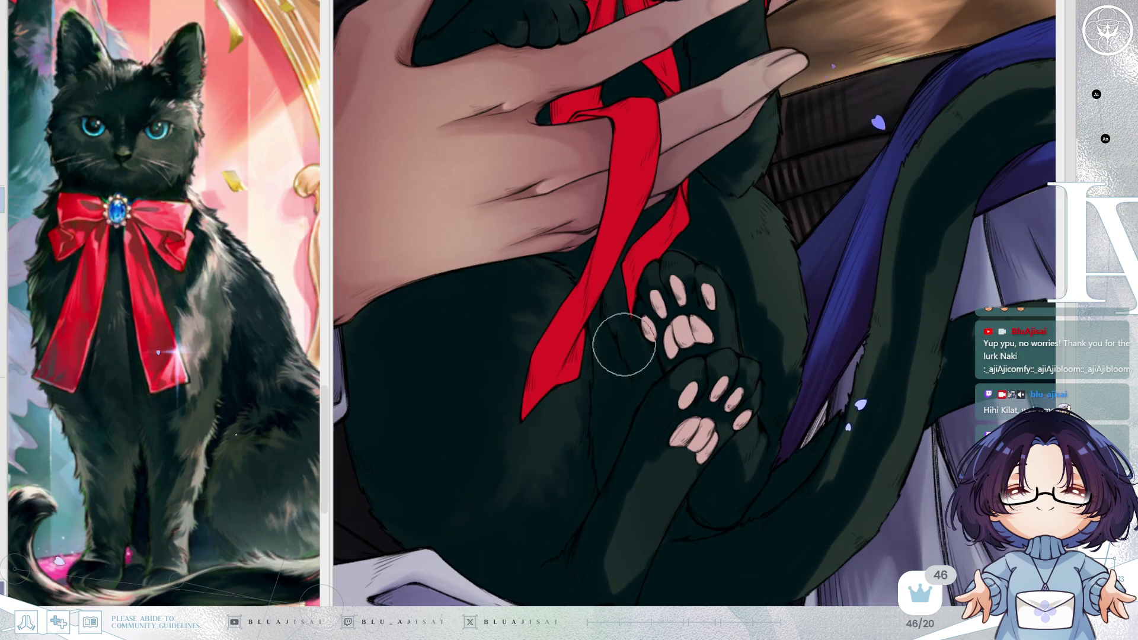
drag(646, 468, 637, 424)
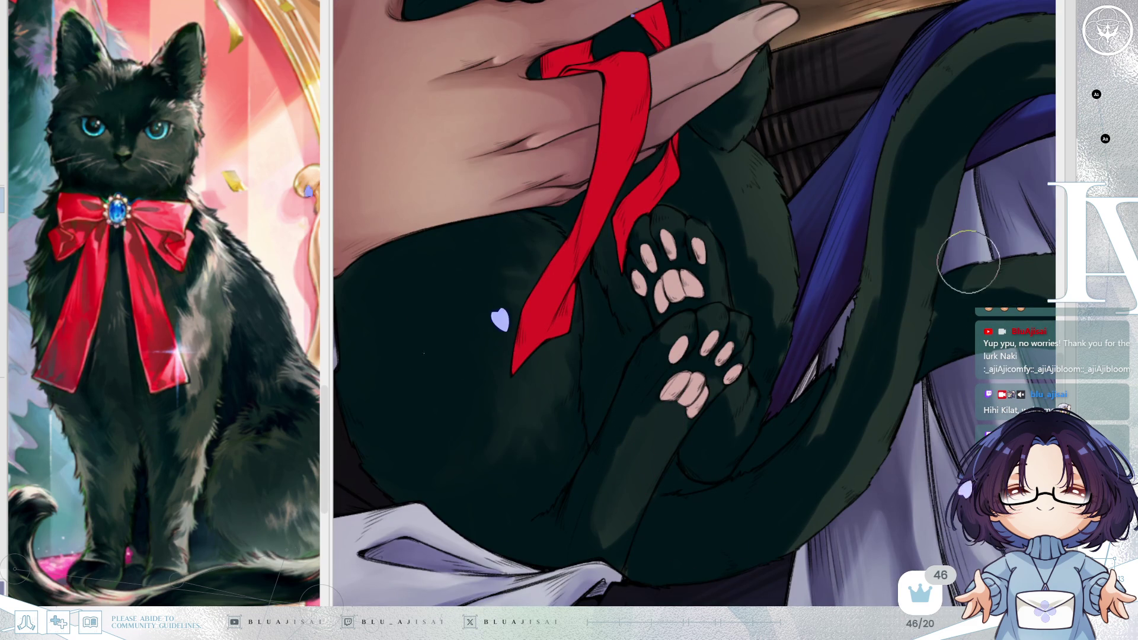
drag(617, 486, 618, 562)
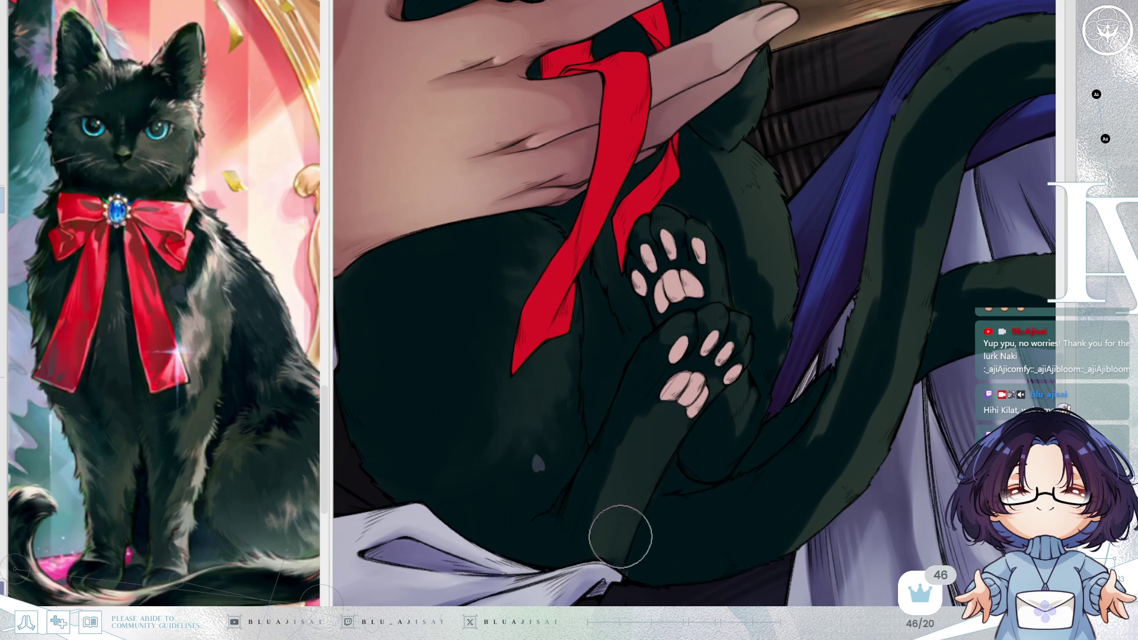
mouse_move(609, 511)
mouse_down()
mouse_move(612, 478)
mouse_move(599, 524)
mouse_move(656, 364)
mouse_move(657, 380)
mouse_up()
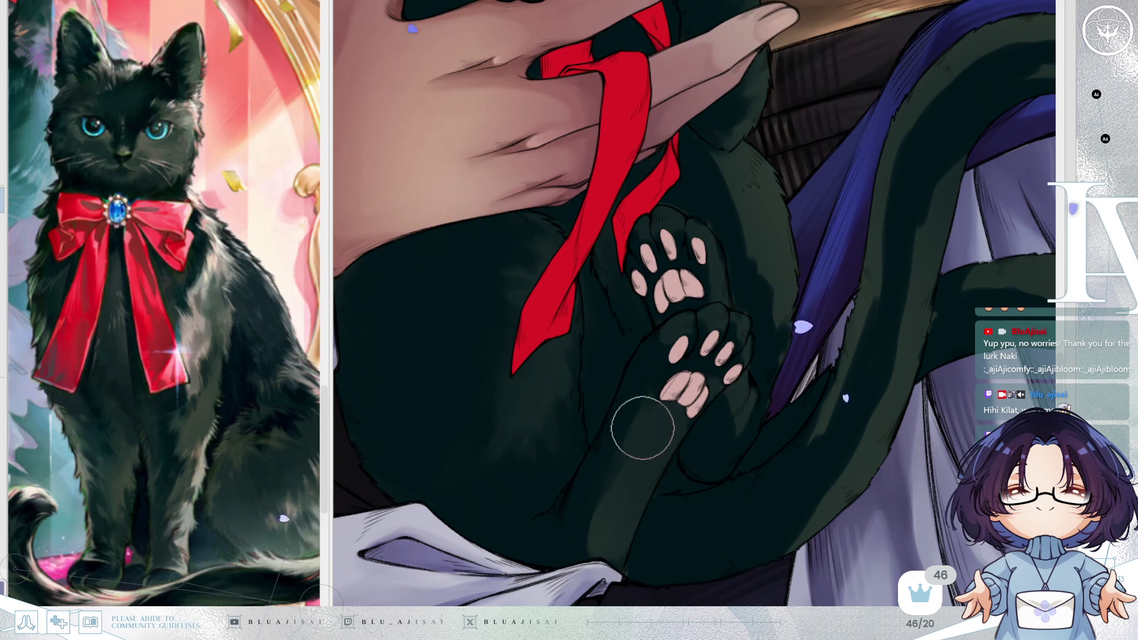
mouse_move(650, 418)
mouse_down()
mouse_move(660, 399)
mouse_move(653, 407)
mouse_up()
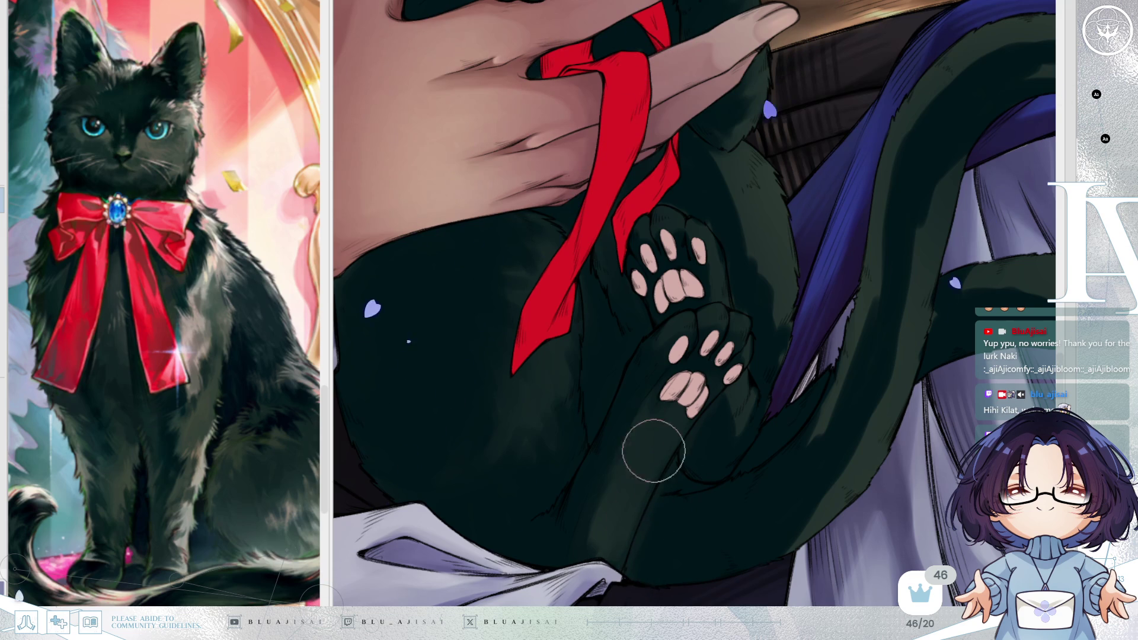
Lighten and shade the fur near the cat's ear, checking with a mirrored view
drag(666, 279, 668, 301)
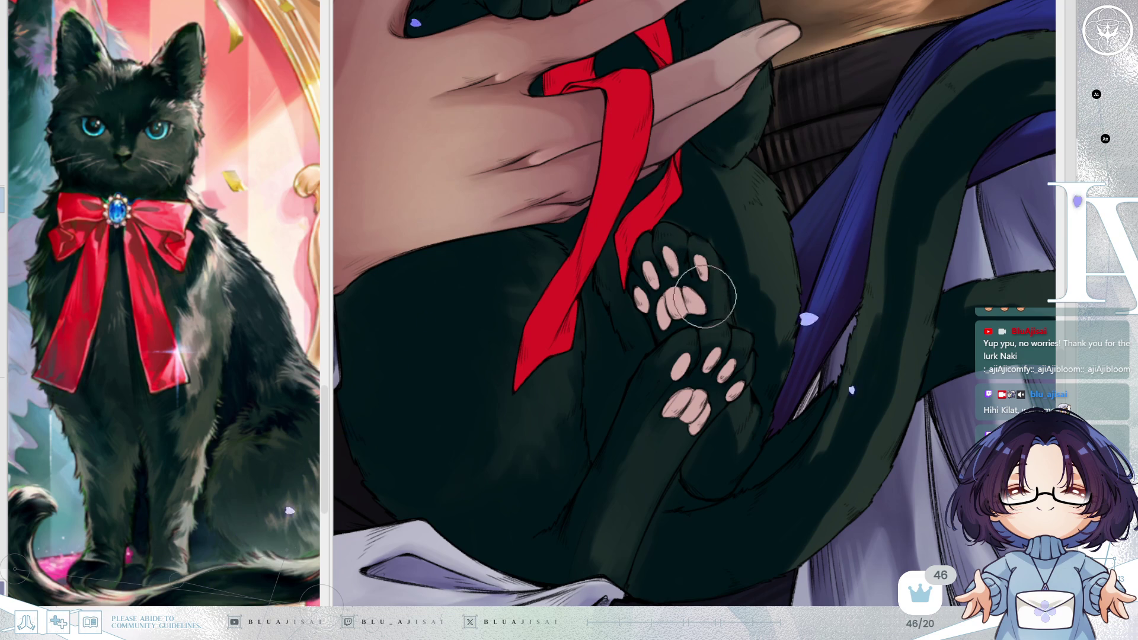
key(m)
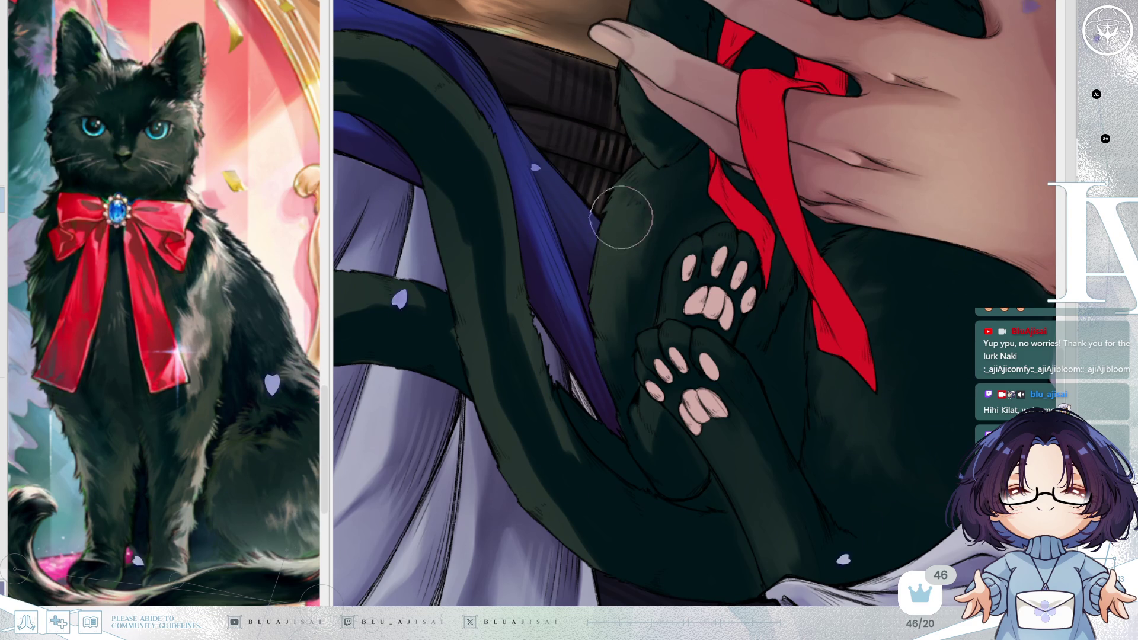
drag(671, 174, 630, 178)
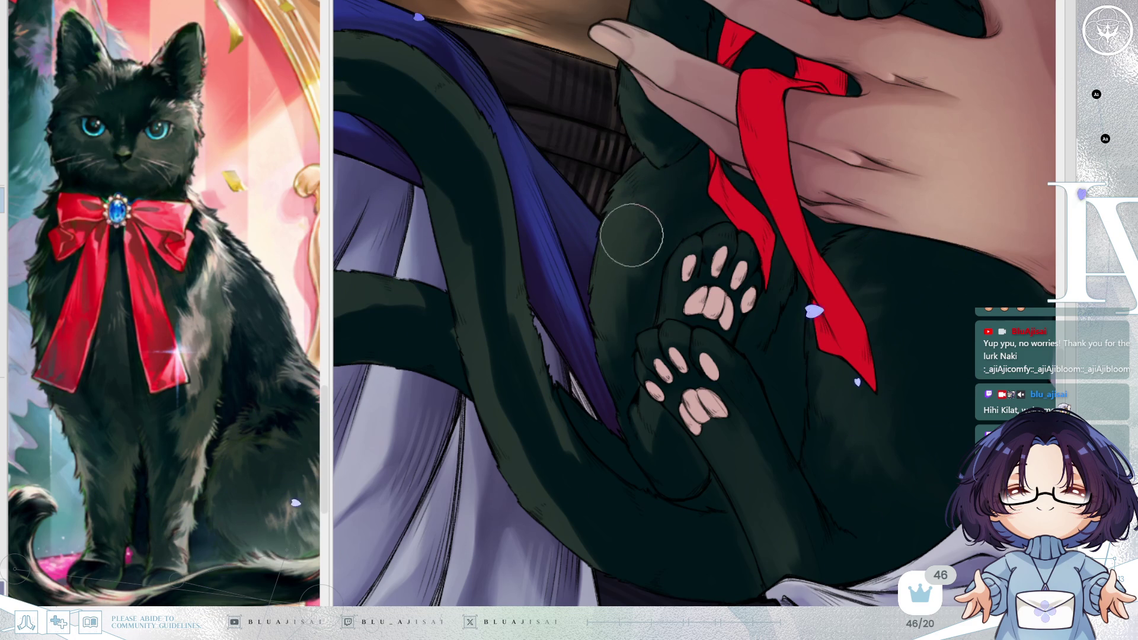
key(h)
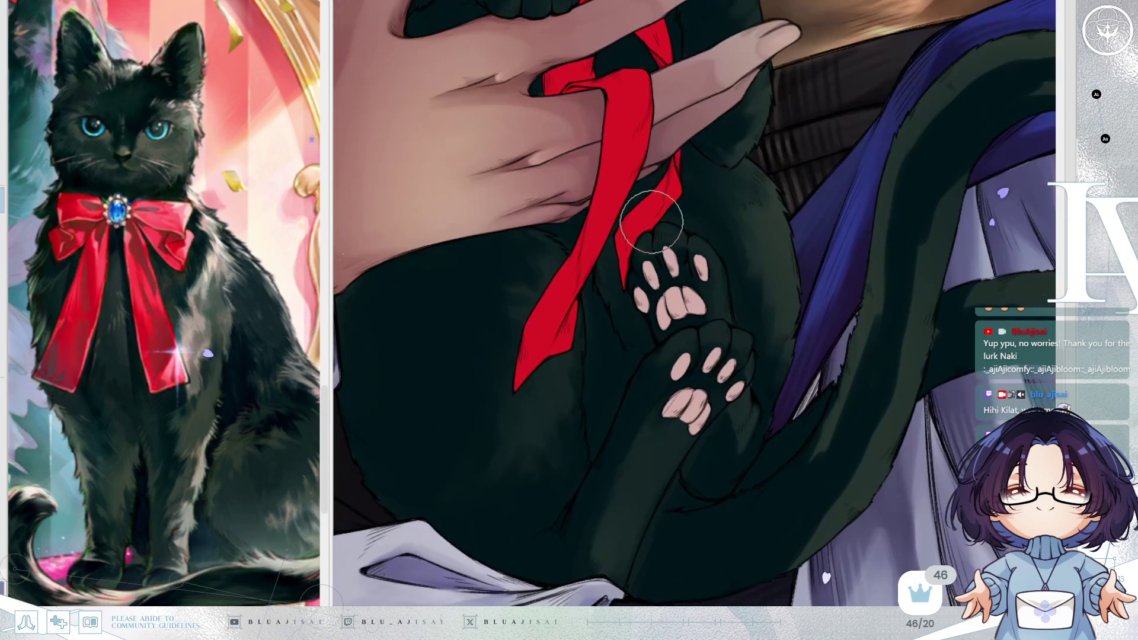
scroll(779, 301, down, 2)
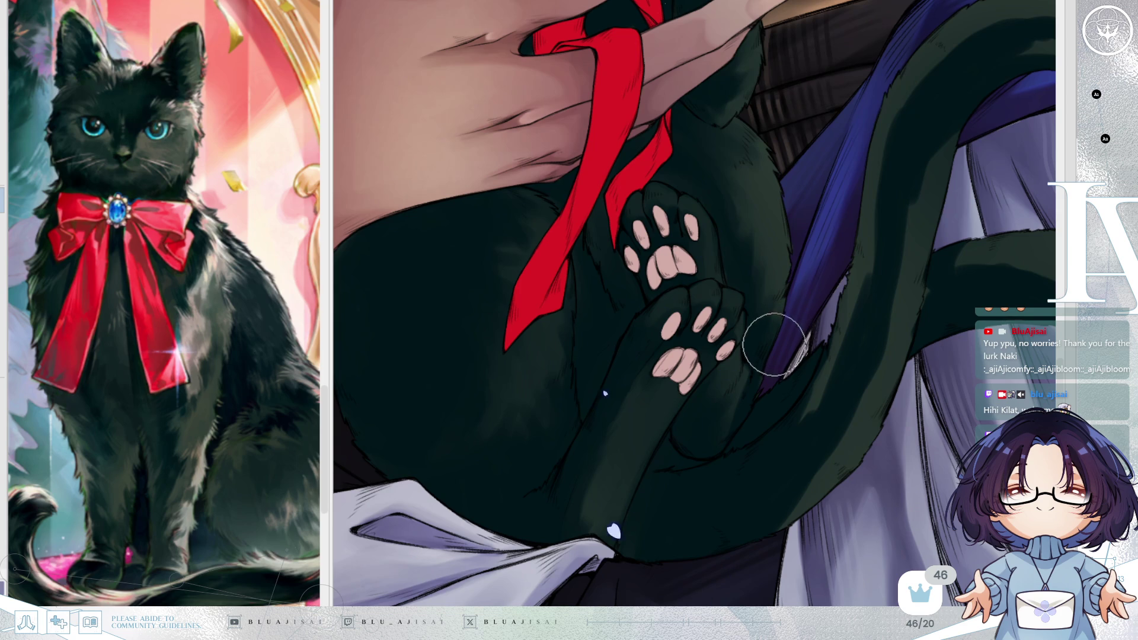
drag(759, 356, 737, 316)
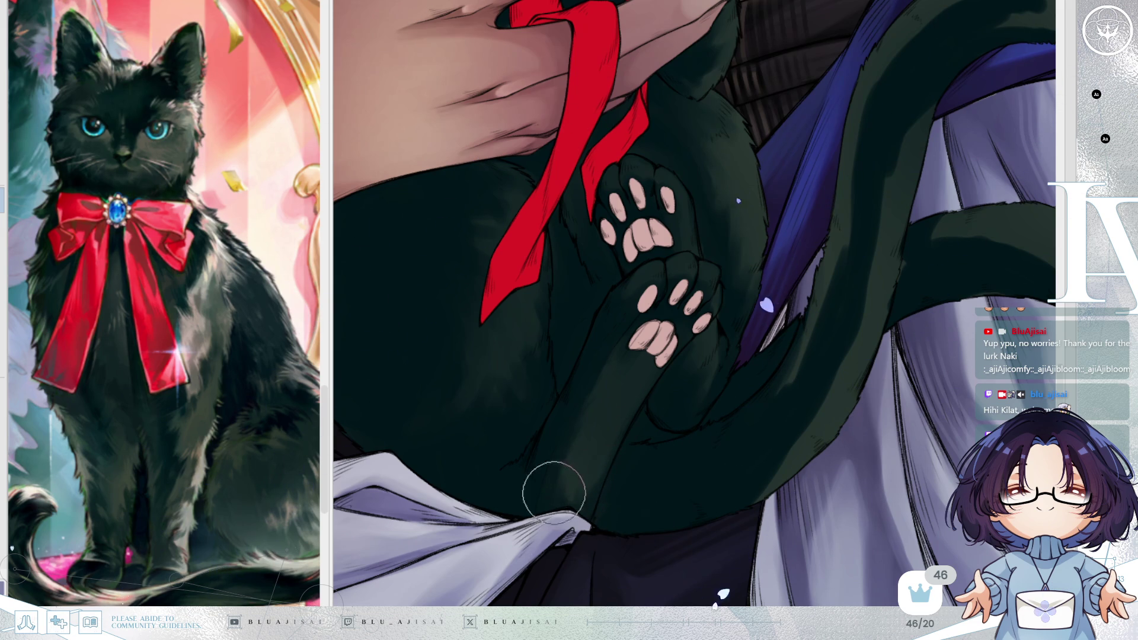
scroll(789, 308, down, 3)
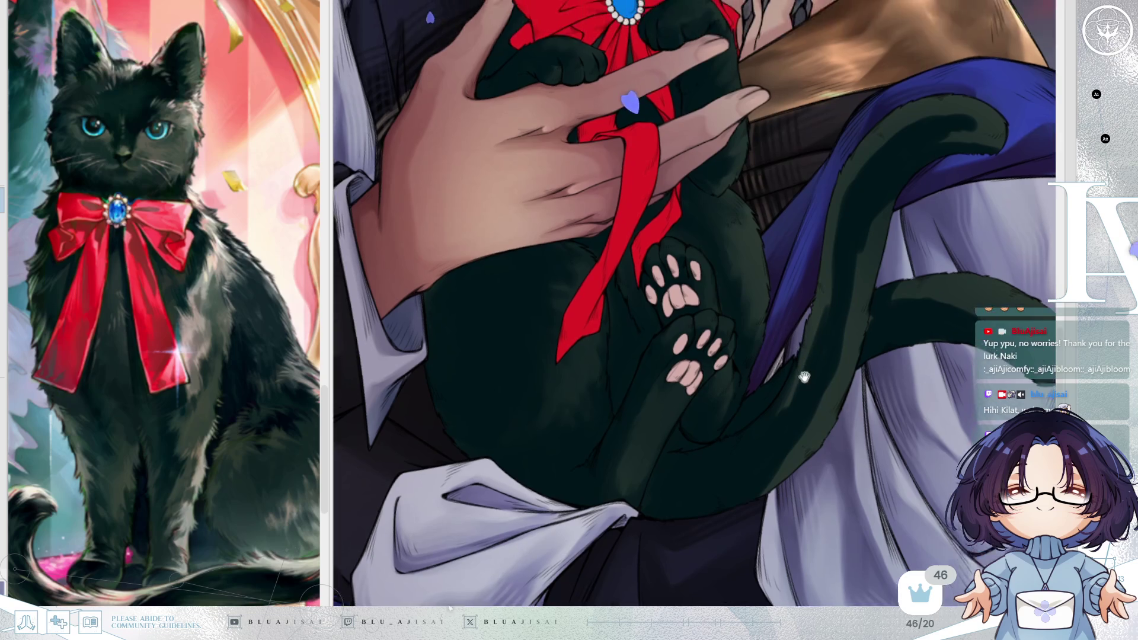
scroll(811, 348, down, 2)
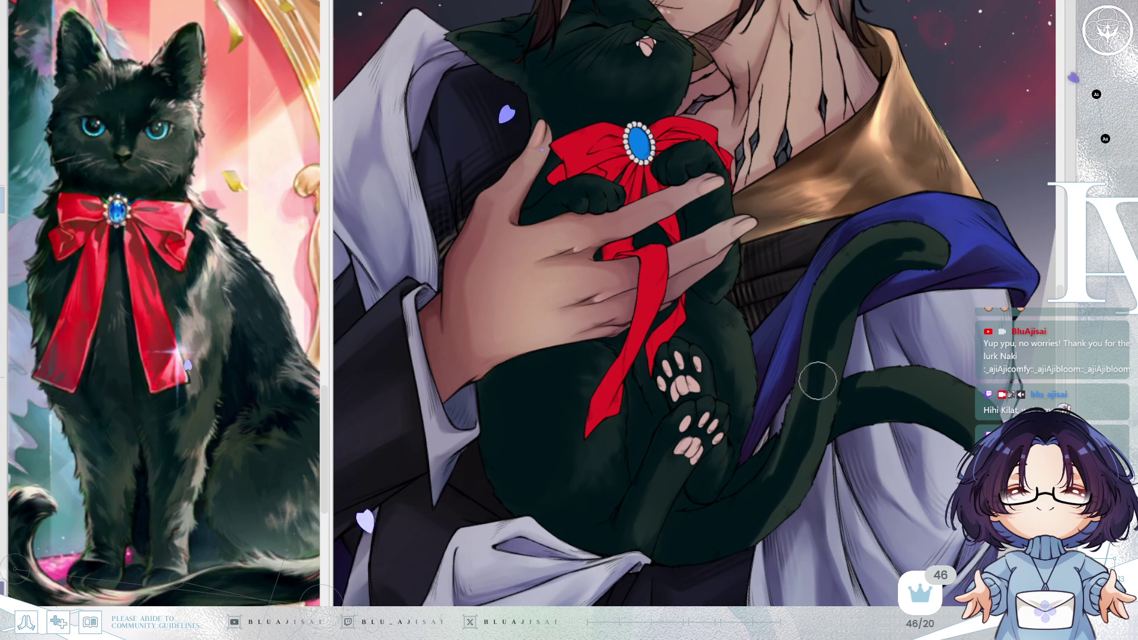
Zoom in and brush darker fur colour over the light patches on the tail tip
scroll(800, 406, up, 2)
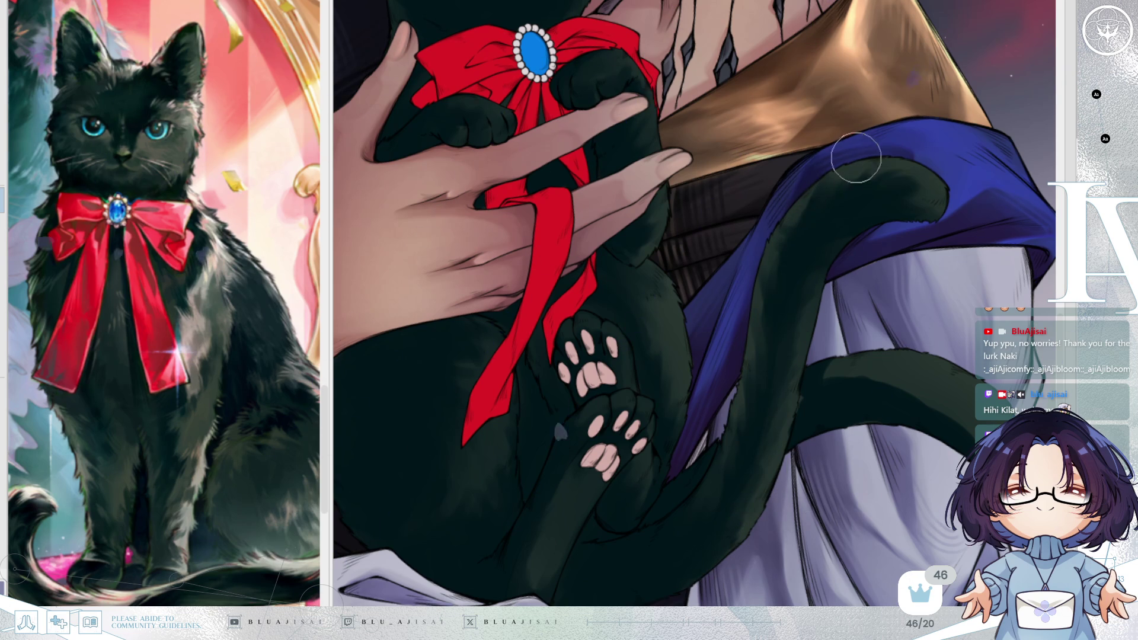
mouse_move(830, 194)
mouse_down()
mouse_move(838, 173)
mouse_move(907, 167)
mouse_move(900, 194)
mouse_move(845, 190)
mouse_move(882, 178)
mouse_move(903, 207)
mouse_move(922, 203)
mouse_move(889, 190)
mouse_move(900, 186)
mouse_up()
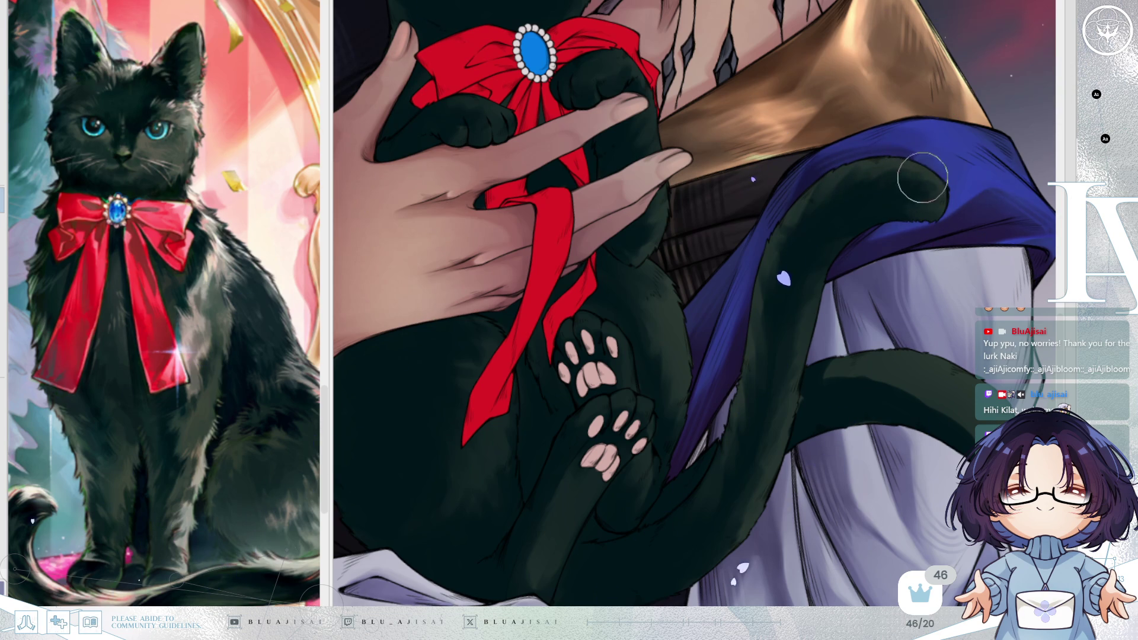
Paint darker shading across the cat's tail, checking it with a flipped, rotated view
key(h)
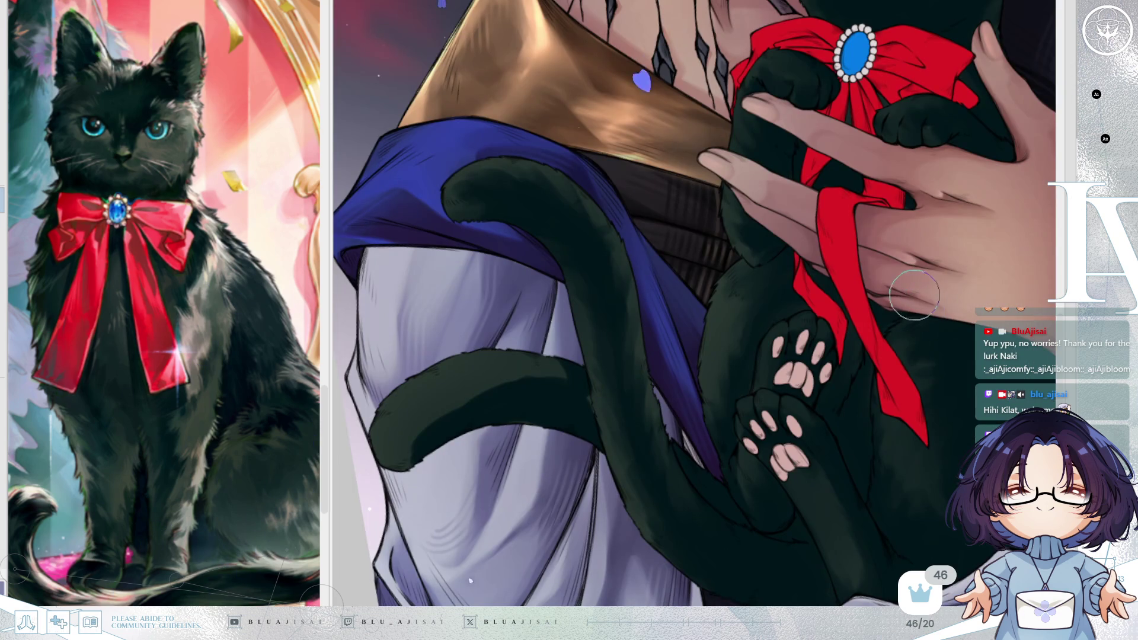
key(asciicircum)
key(asciicircum)
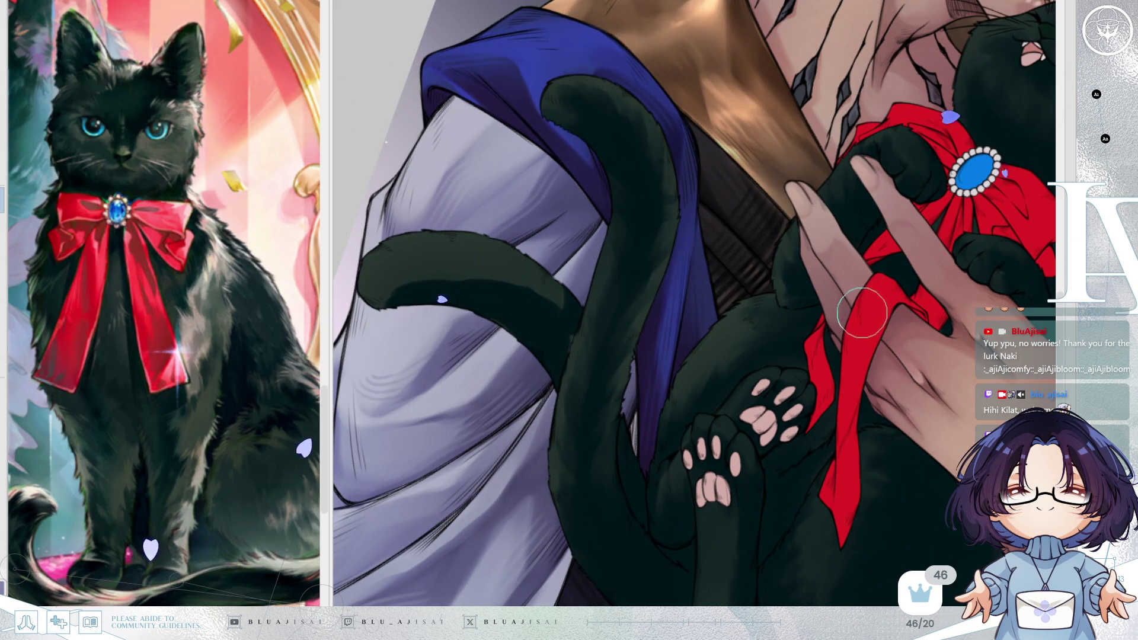
key(h)
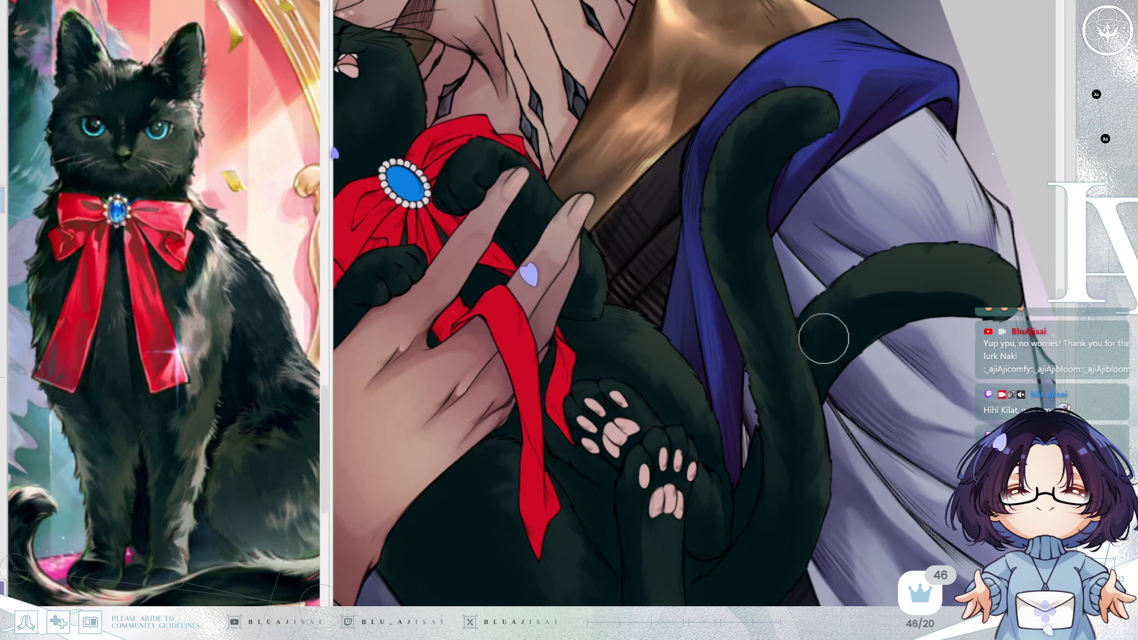
drag(889, 261, 856, 300)
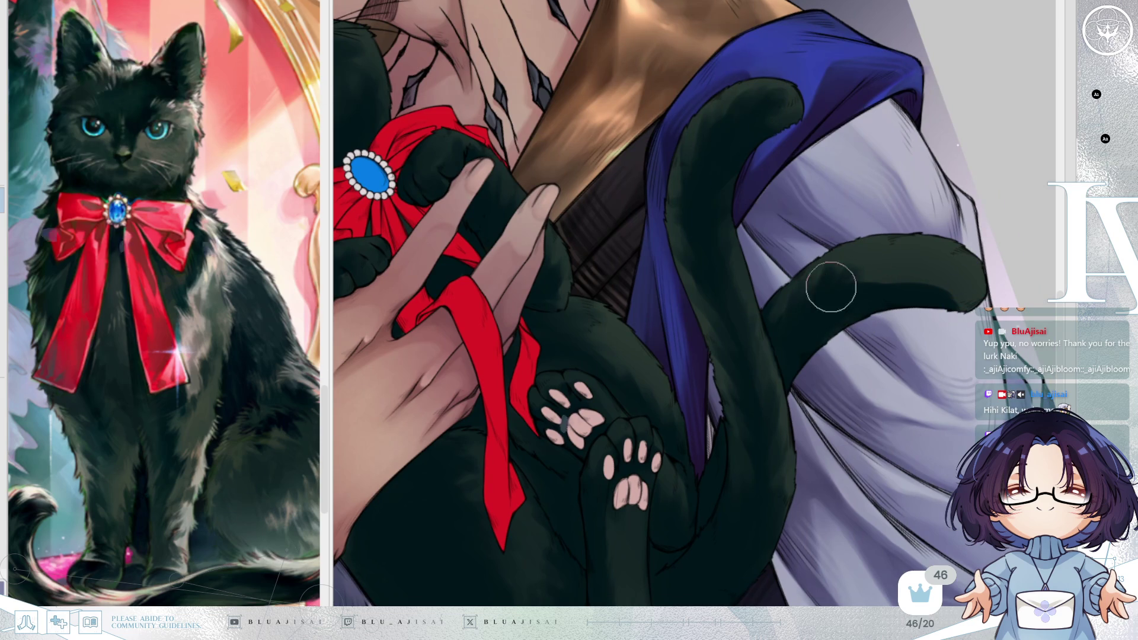
mouse_move(884, 274)
mouse_down()
mouse_move(948, 278)
mouse_move(852, 313)
mouse_move(777, 216)
mouse_up()
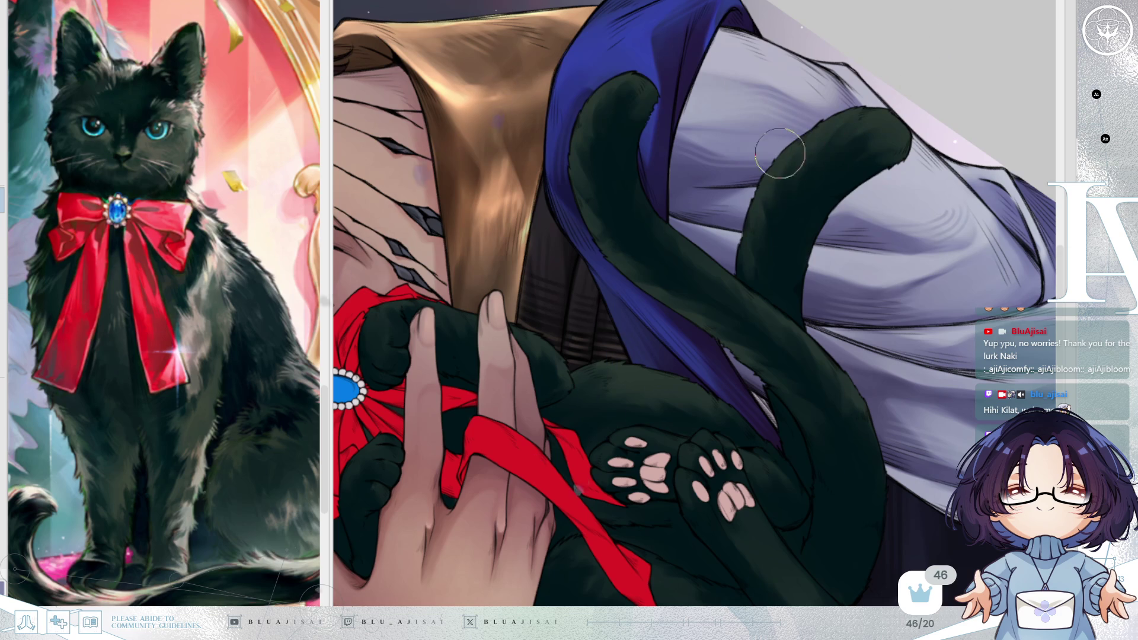
Round out and extend the tail tip, then touch up its left side in dark green
key(asciicircum)
key(asciicircum)
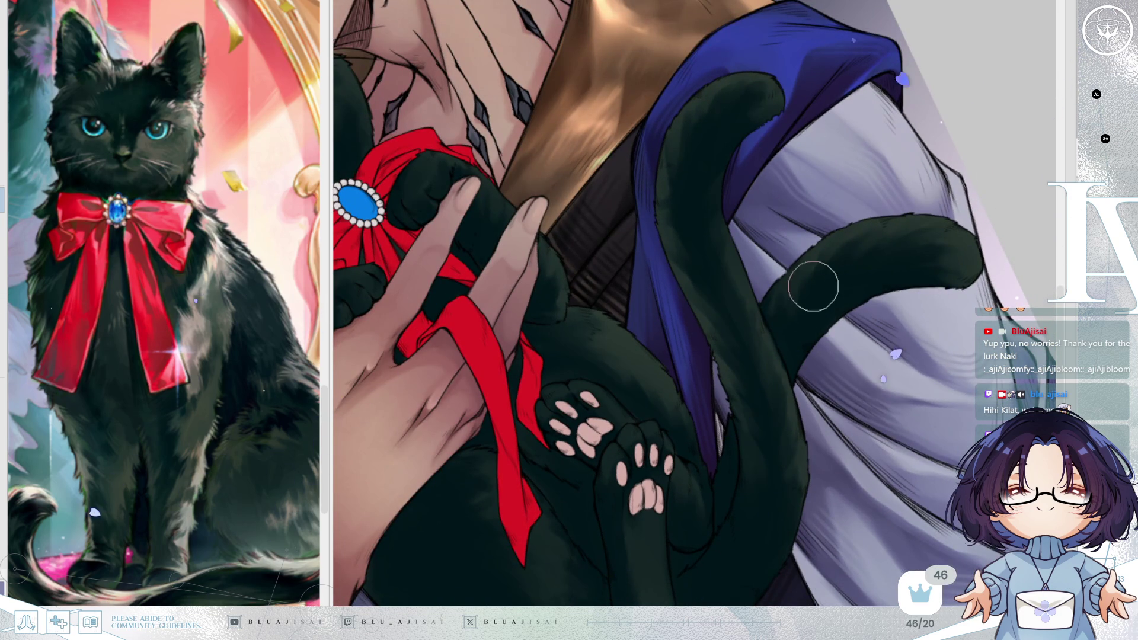
key(minus)
scroll(970, 230, up, 2)
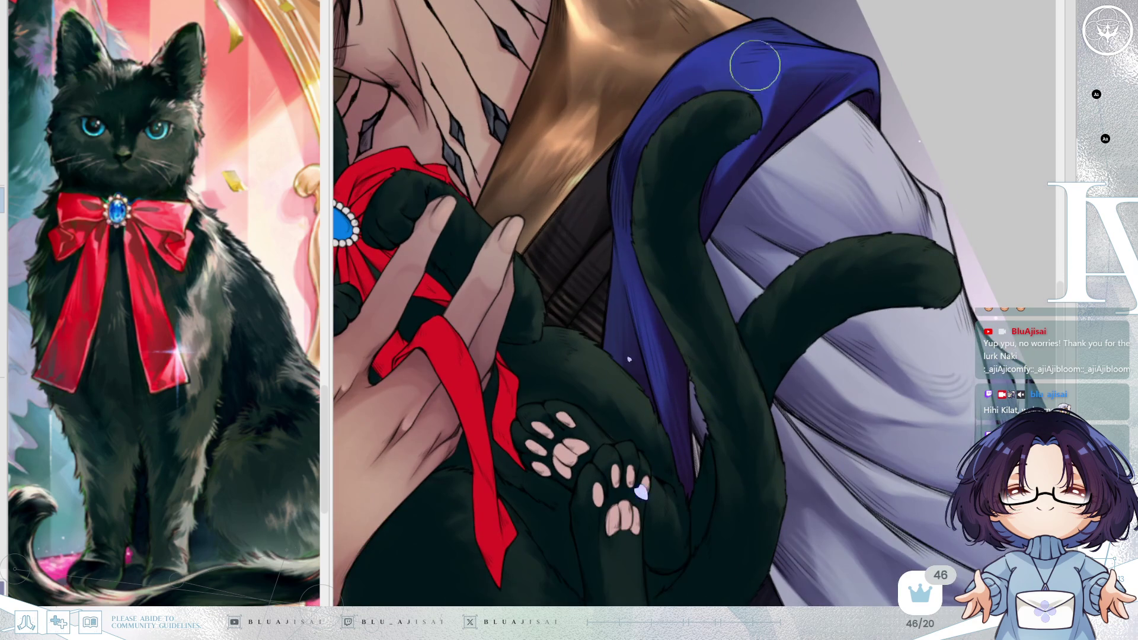
key(asciicircum)
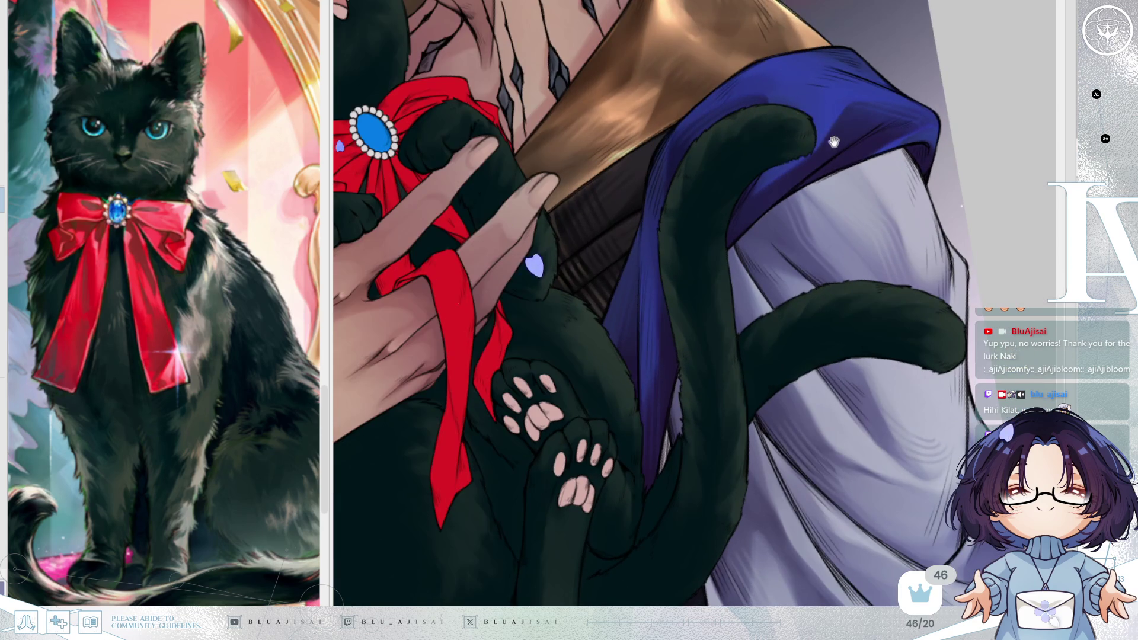
mouse_move(814, 145)
mouse_down()
mouse_move(774, 157)
mouse_move(776, 139)
mouse_move(808, 127)
mouse_move(777, 121)
mouse_move(695, 181)
mouse_move(711, 114)
mouse_move(681, 228)
mouse_up()
mouse_move(712, 347)
mouse_down()
mouse_move(711, 291)
mouse_move(721, 299)
mouse_move(714, 399)
mouse_move(730, 267)
mouse_up()
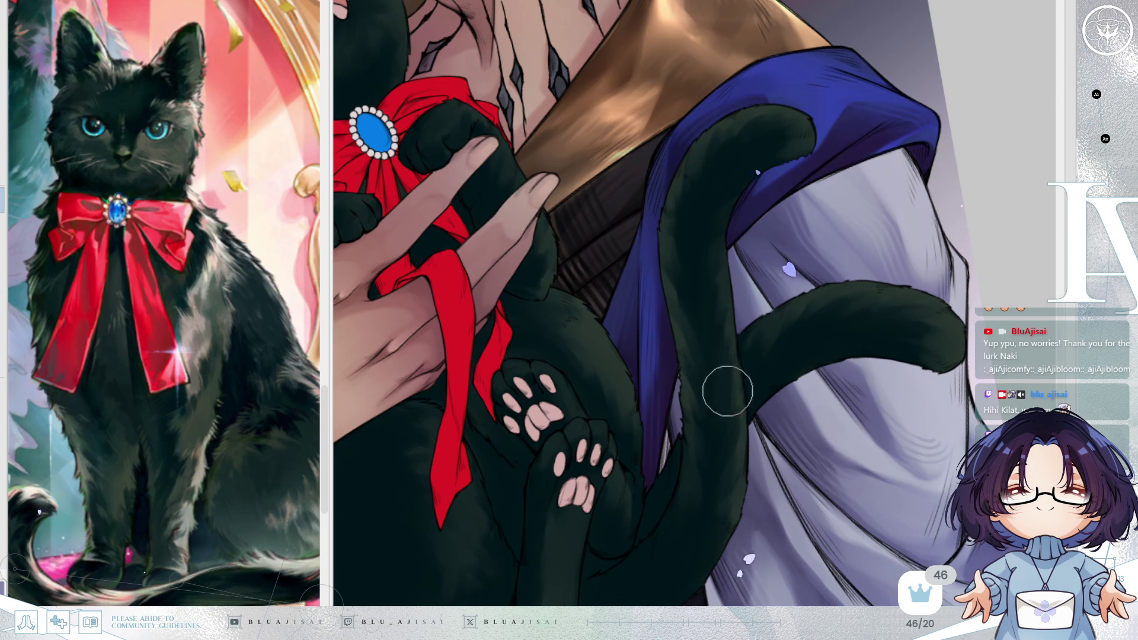
mouse_move(695, 514)
mouse_down()
mouse_move(670, 531)
mouse_move(685, 432)
mouse_move(668, 508)
mouse_up()
scroll(868, 348, down, 5)
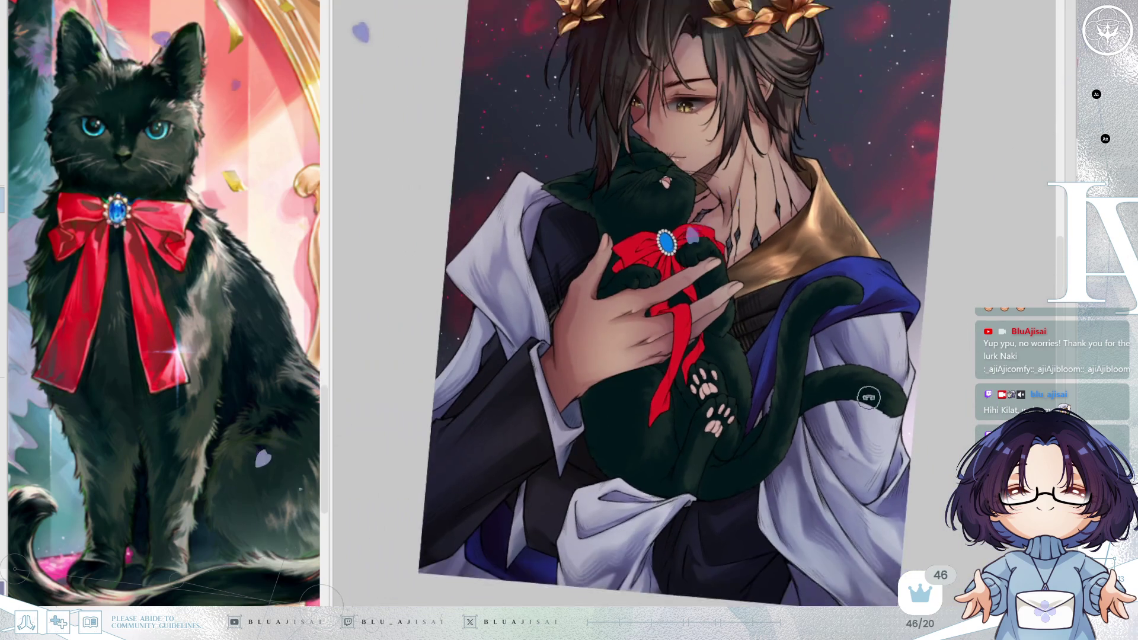
key(ctrl+0)
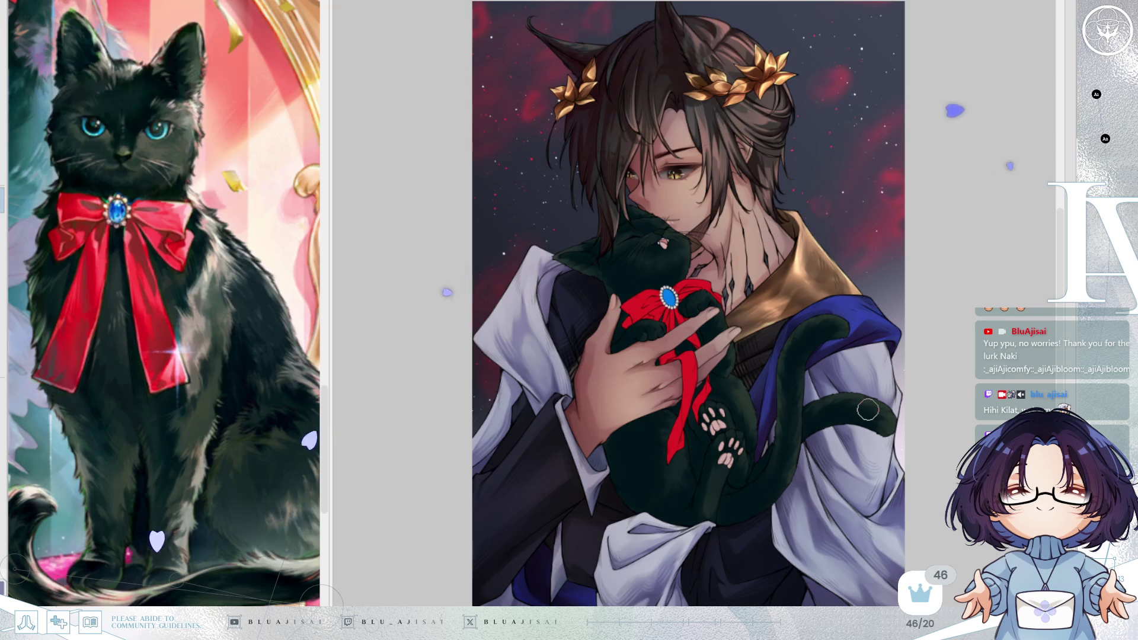
scroll(913, 389, down, 2)
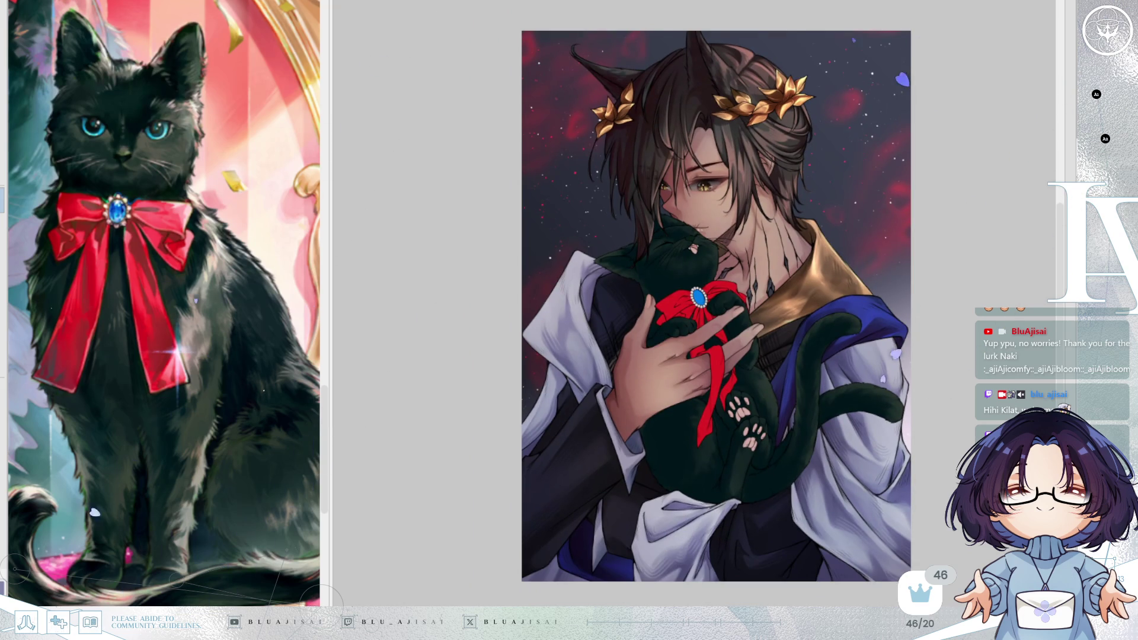
scroll(834, 159, up, 1)
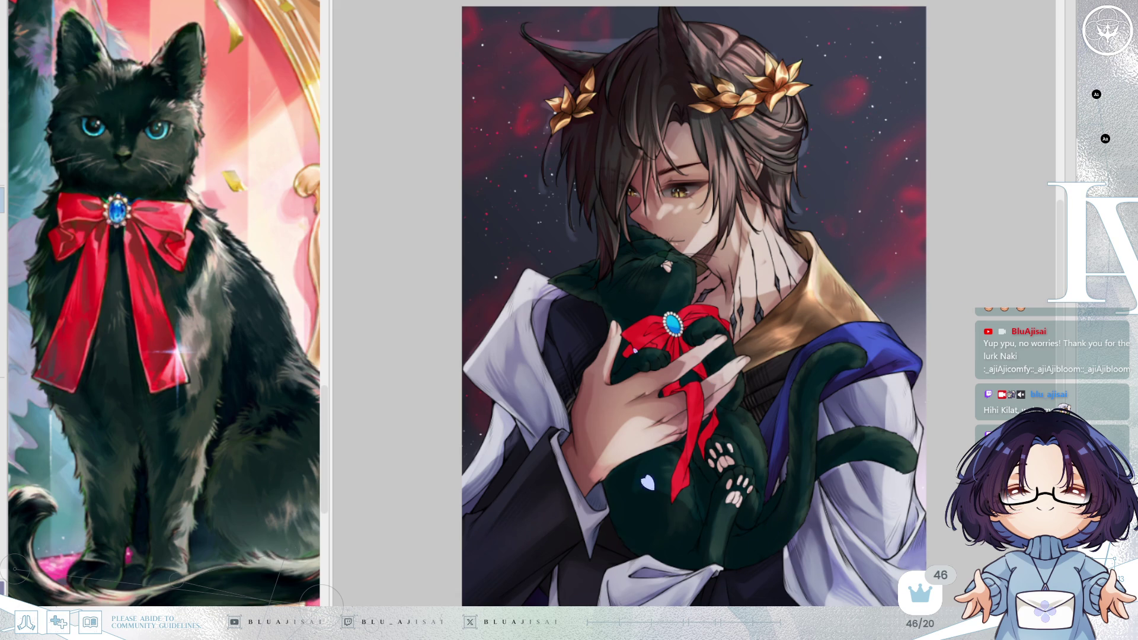
scroll(638, 306, up, 4)
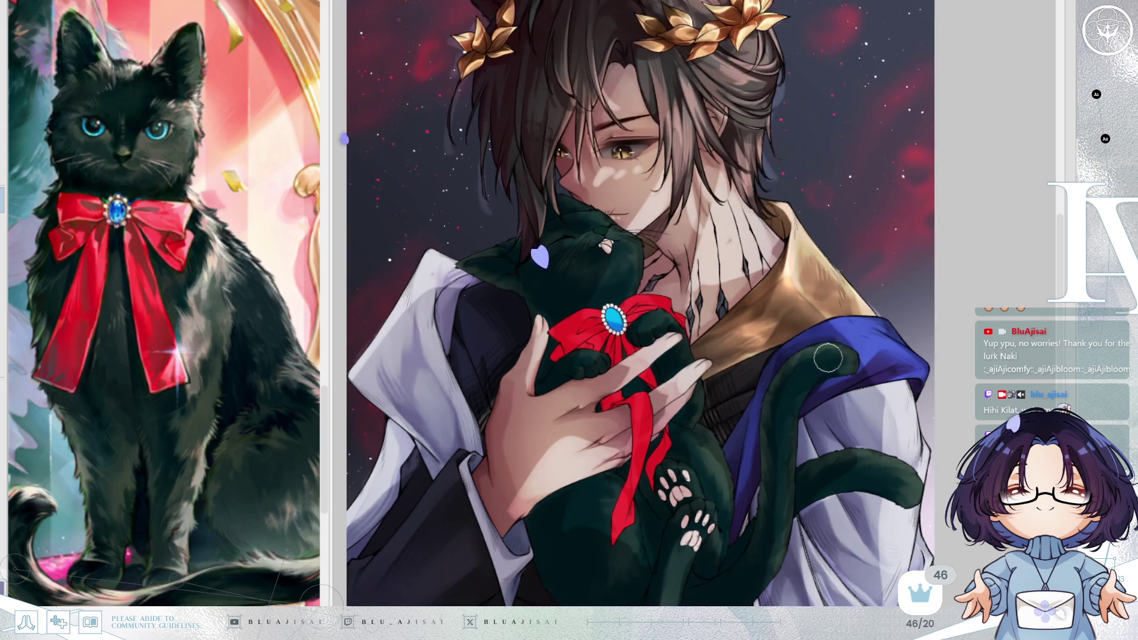
scroll(825, 371, up, 2)
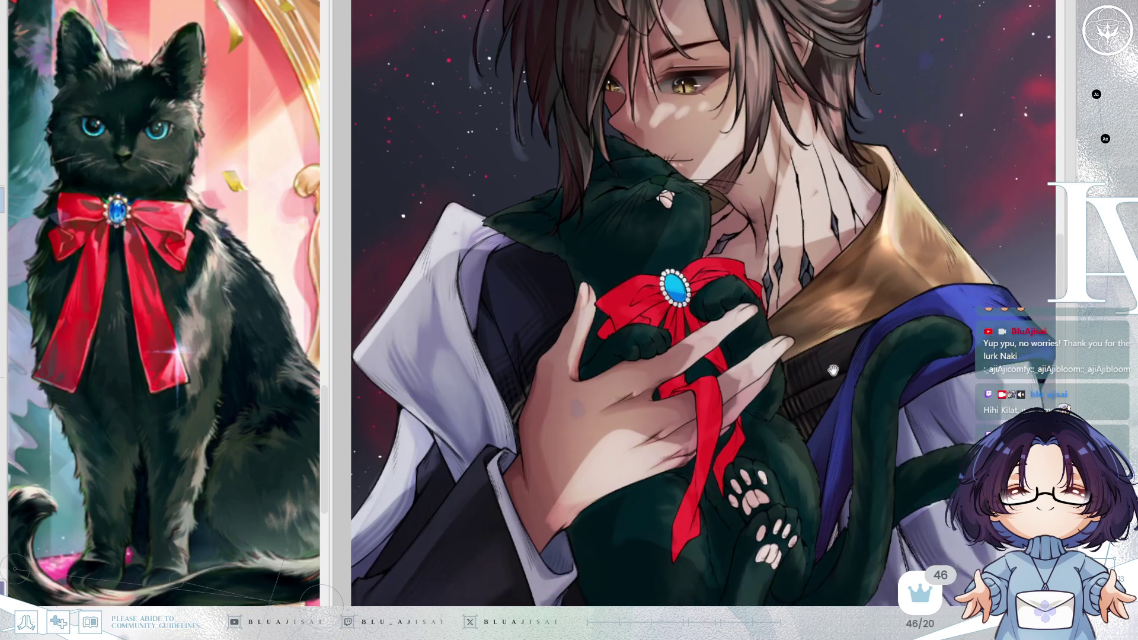
scroll(820, 392, down, 3)
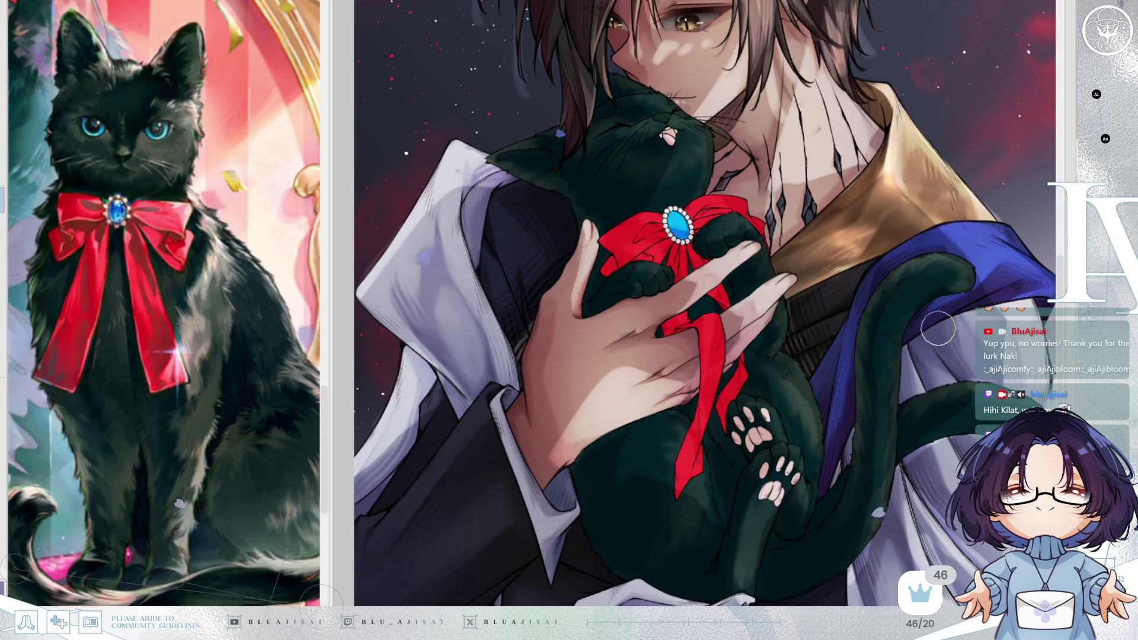
scroll(940, 326, down, 2)
scroll(932, 332, down, 5)
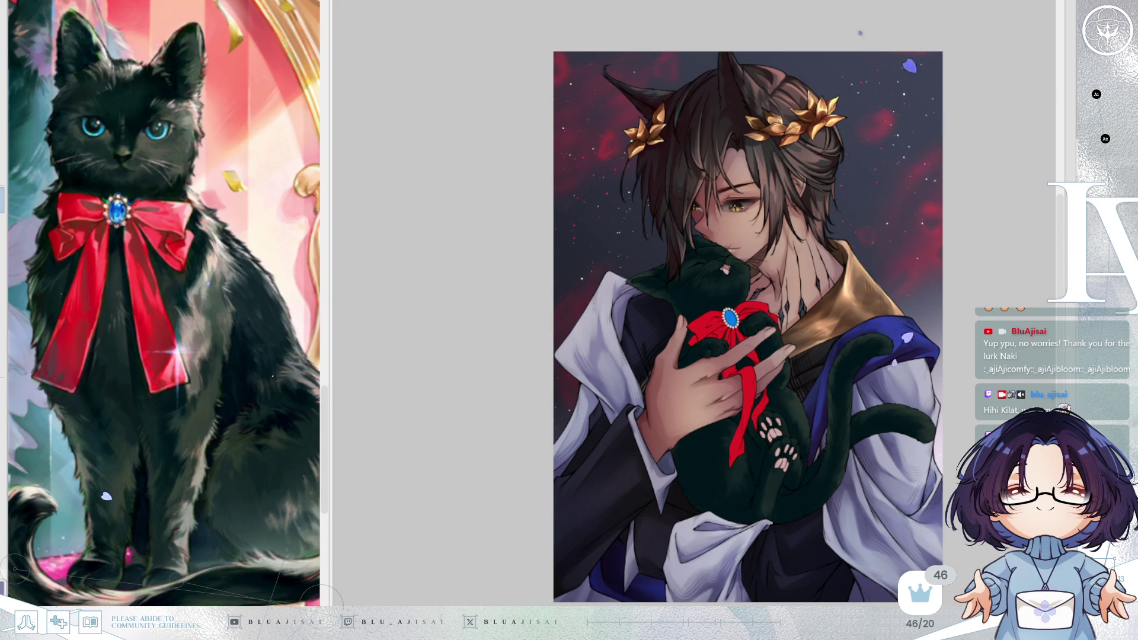
Step back with Ctrl+Z to hide the nebula sky and show the earlier line-art stage
key(ctrl+z)
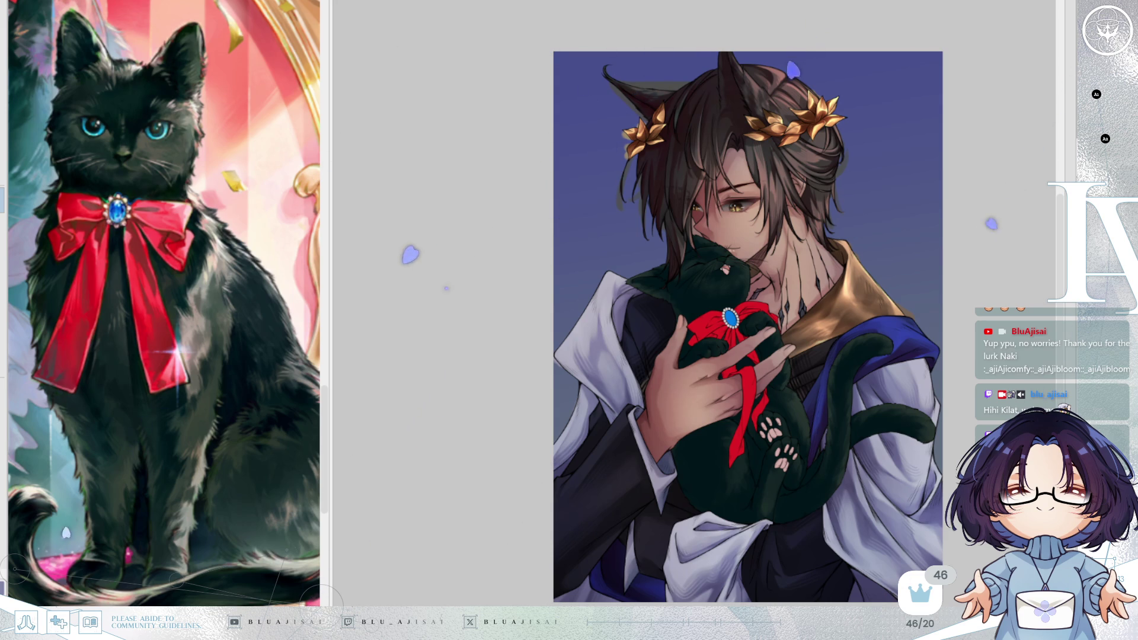
key(ctrl+z)
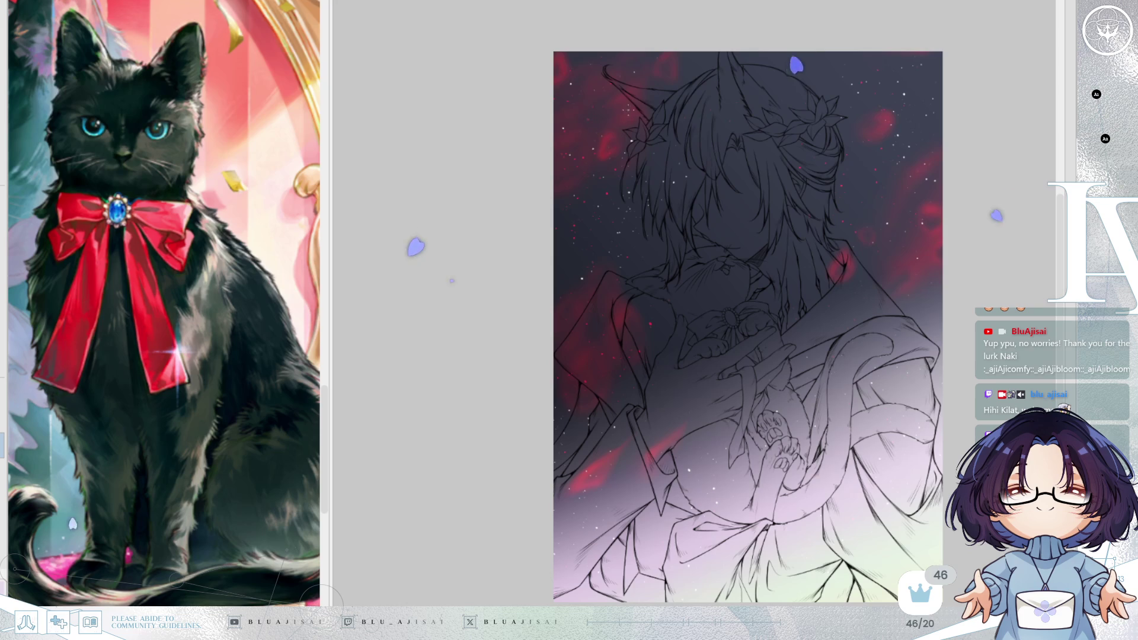
Try several diagonal and vertical sky gradients across the canvas, undoing each one
mouse_move(643, 126)
mouse_down()
mouse_move(847, 519)
mouse_move(770, 433)
mouse_up()
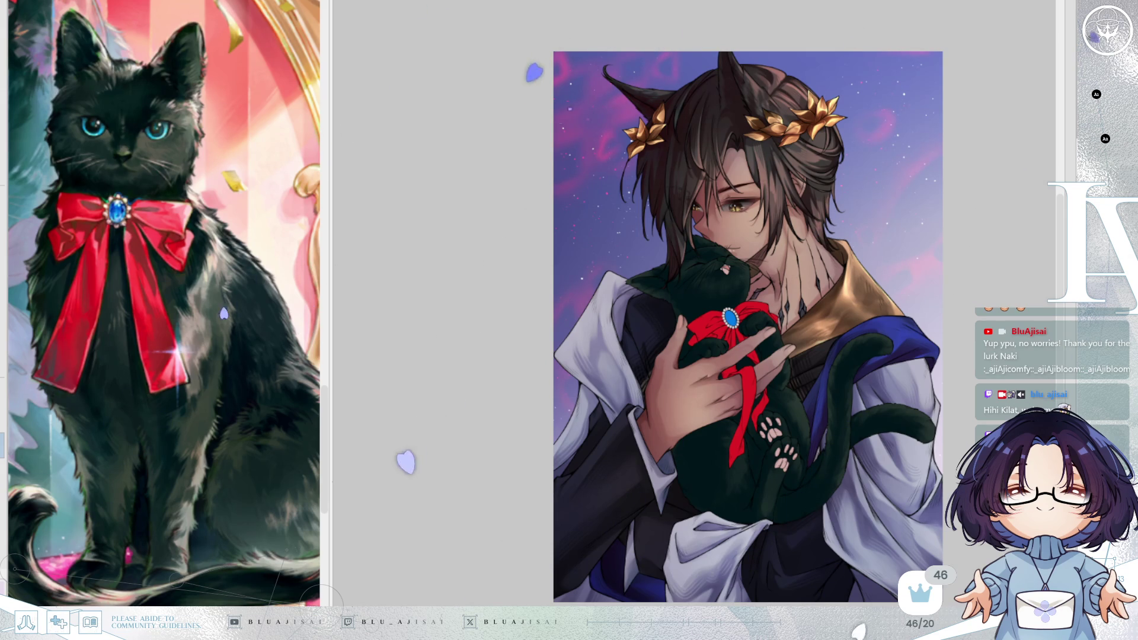
drag(740, 136, 781, 538)
key(ctrl+z)
drag(729, 193, 783, 587)
key(ctrl+z)
drag(828, 485, 679, 85)
key(ctrl+z)
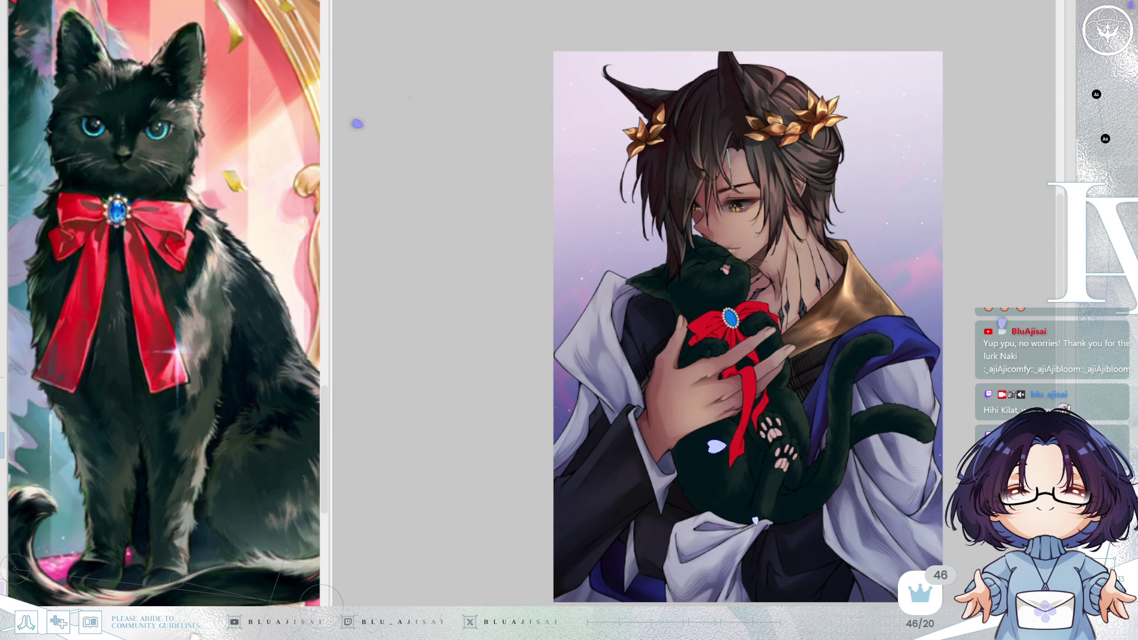
Compare pale lavender and dark navy red-nebula skies, then settle back on the starry background
key(ctrl+y)
mouse_move(682, 110)
mouse_down()
mouse_move(782, 516)
mouse_move(817, 576)
mouse_up()
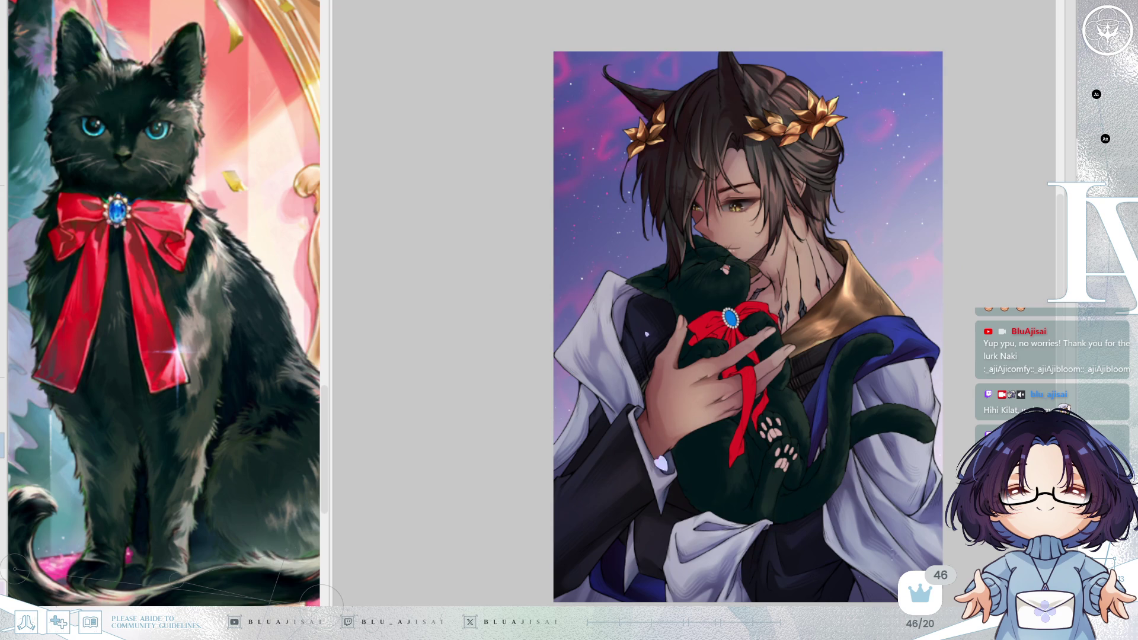
drag(585, 570, 658, 47)
key(ctrl+z)
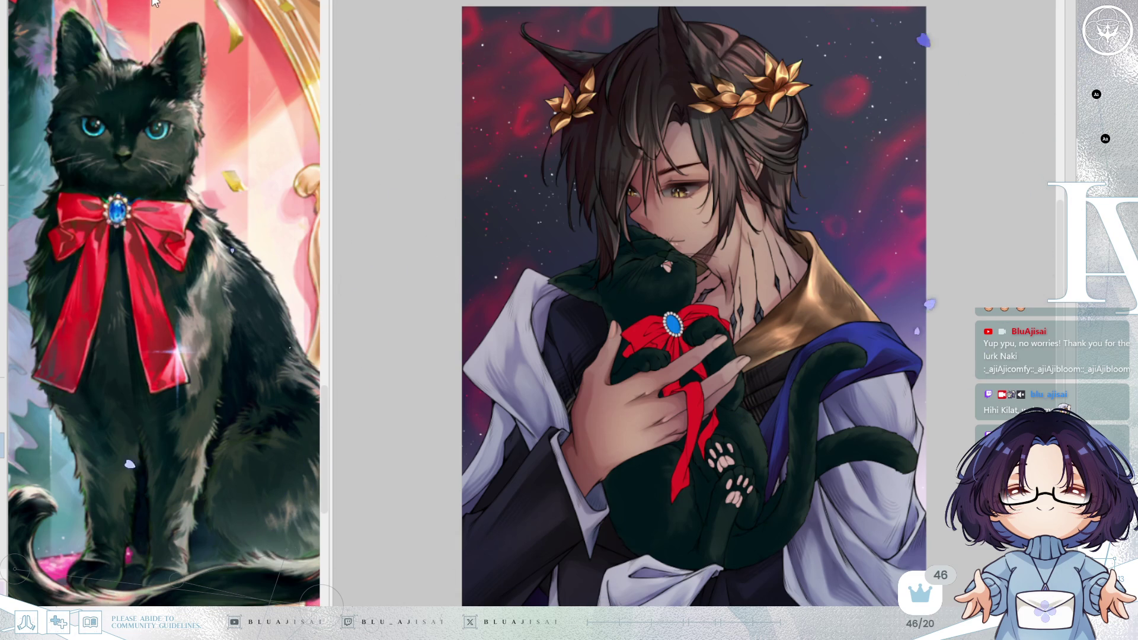
Load the artwork into the reference view, zoom to the face, and show the dappled light patches
click(154, 4)
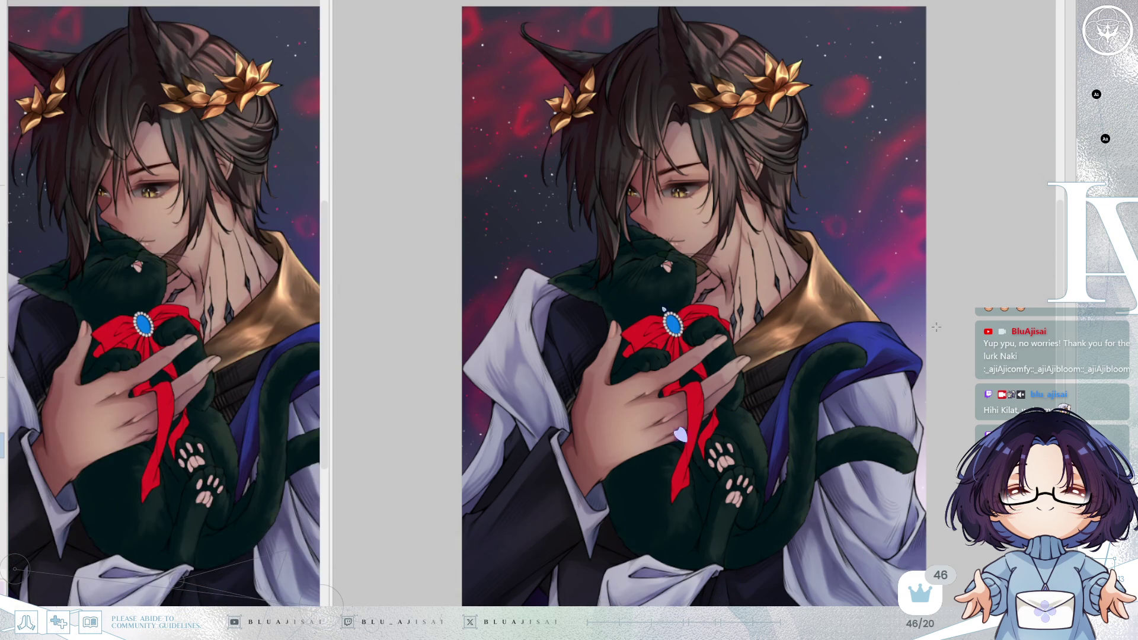
scroll(822, 344, up, 5)
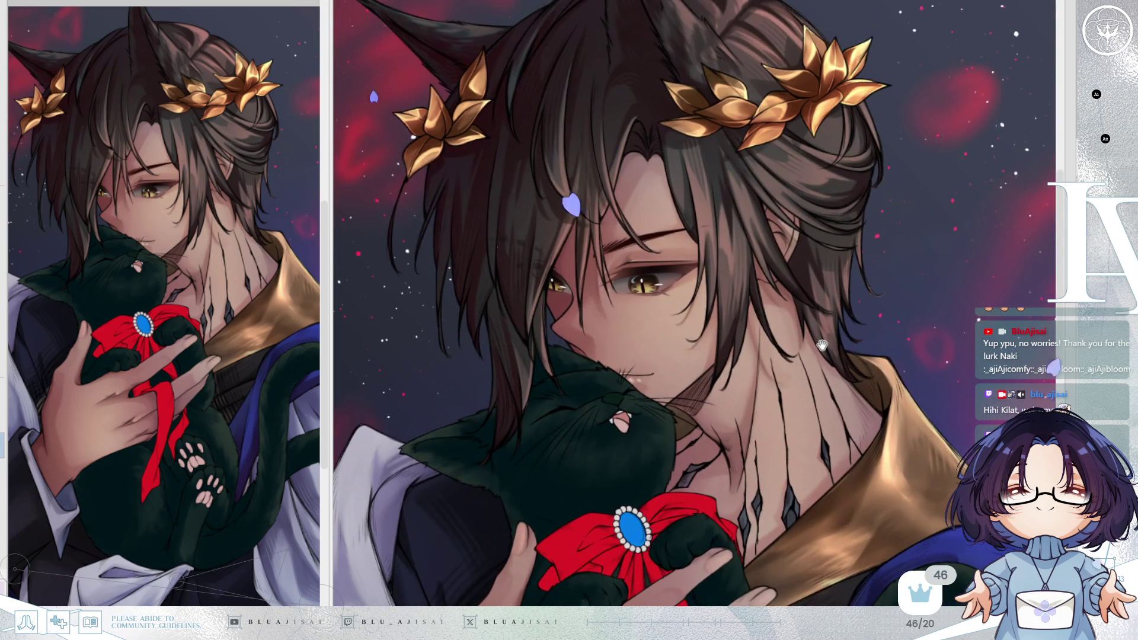
scroll(822, 345, up, 3)
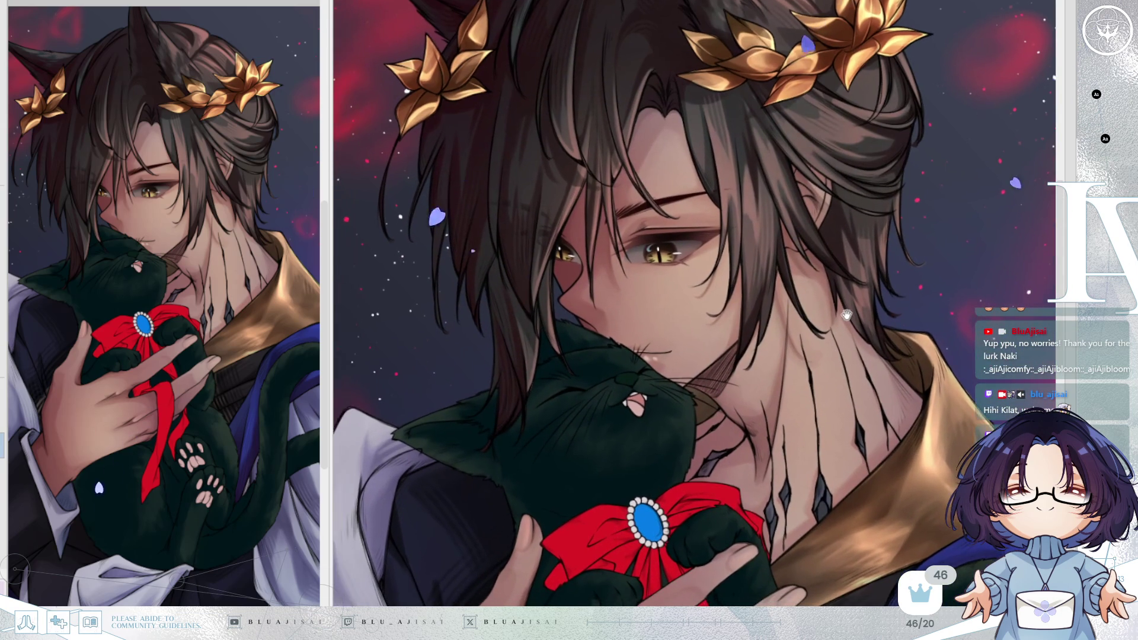
scroll(846, 315, up, 3)
drag(858, 311, 855, 312)
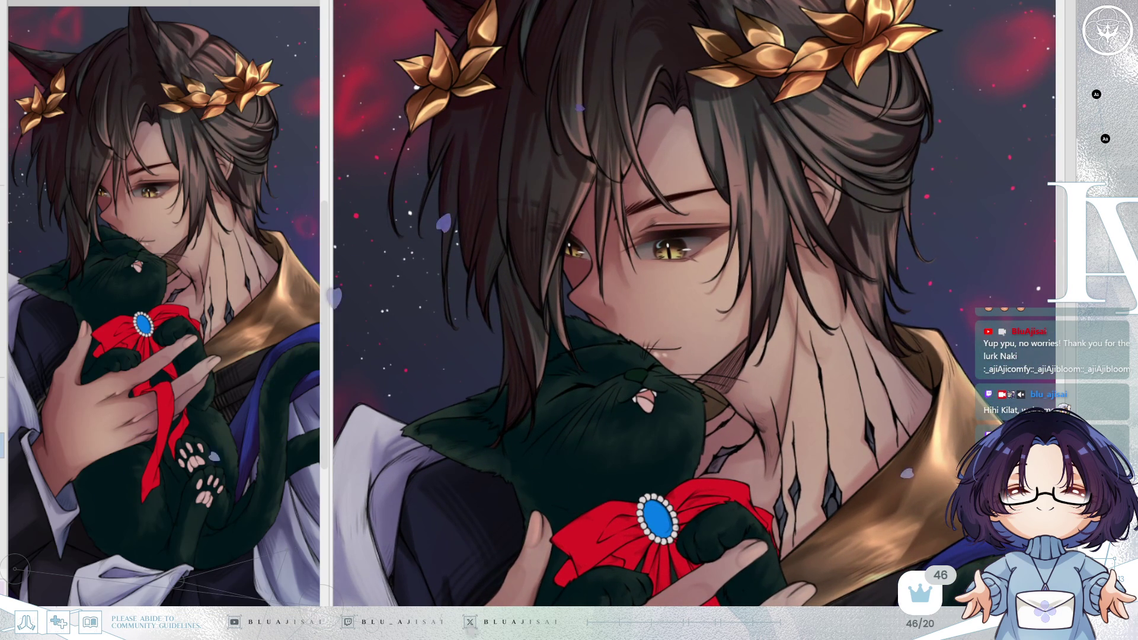
key(ctrl+z)
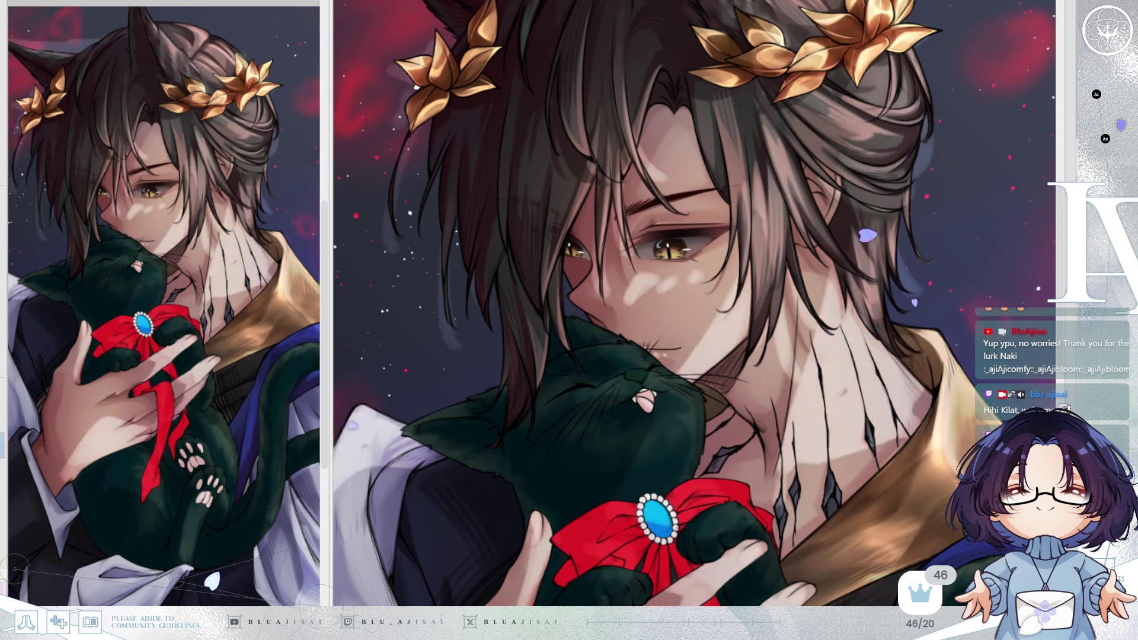